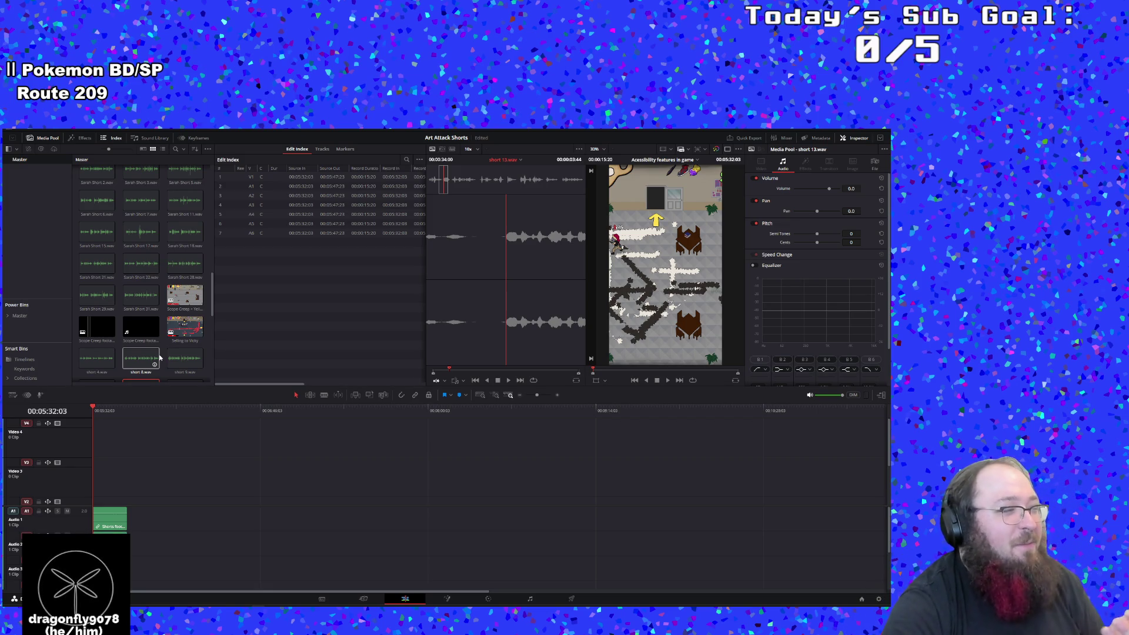
Preview the short 9.wav clip and browse through the Media Pool
click(172, 353)
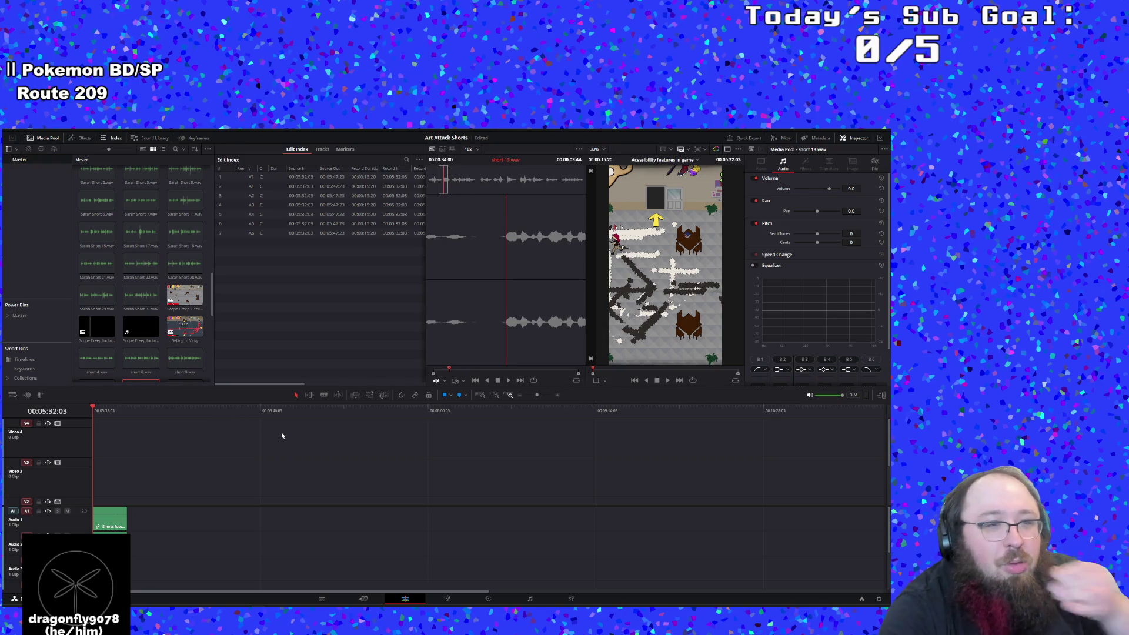
scroll(196, 363, up, 3)
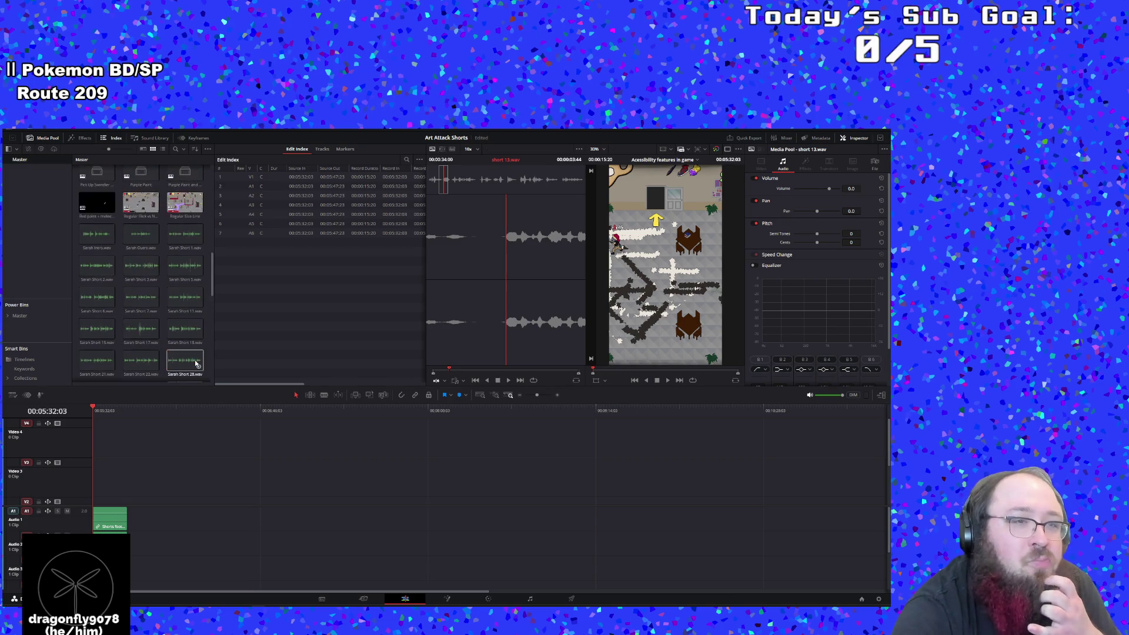
scroll(196, 363, up, 10)
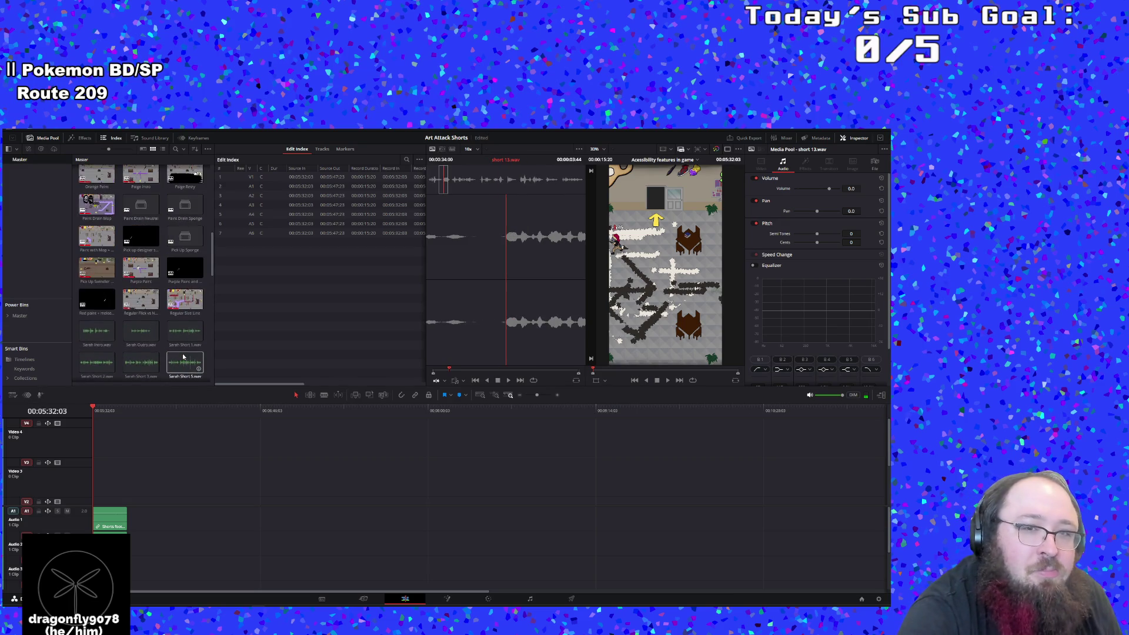
scroll(183, 357, down, 4)
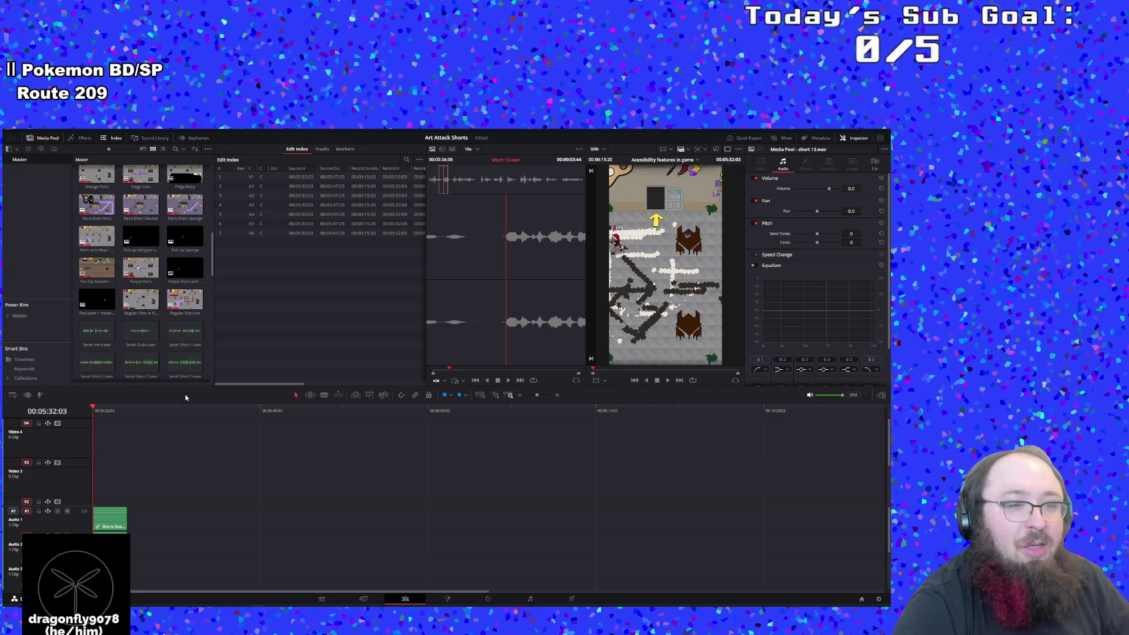
scroll(175, 369, up, 2)
scroll(175, 368, up, 9)
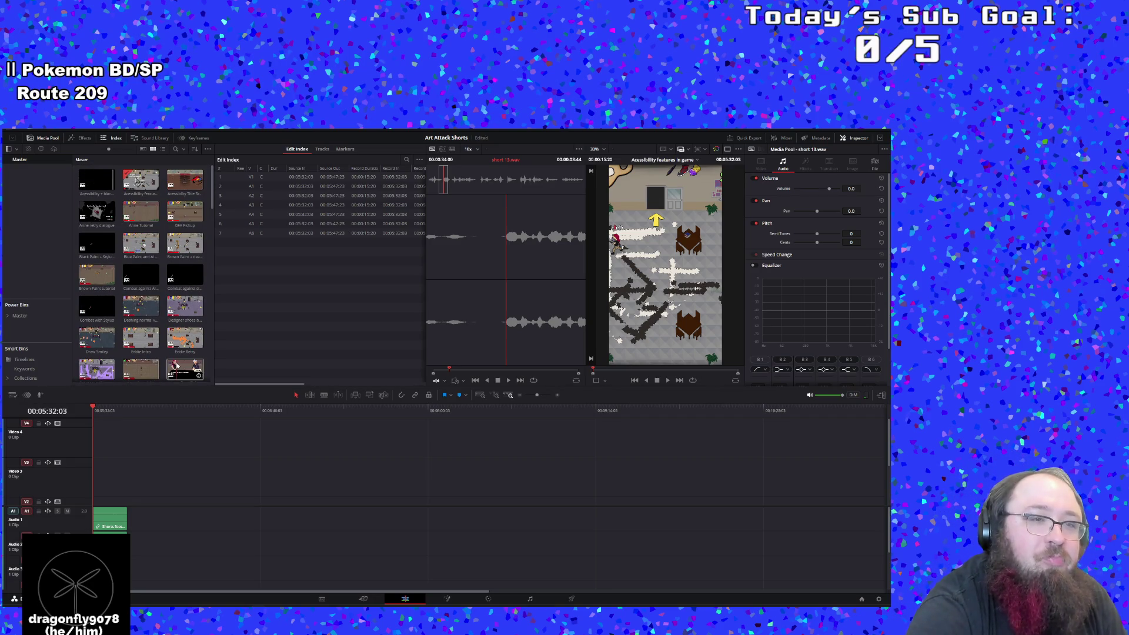
scroll(142, 302, down, 10)
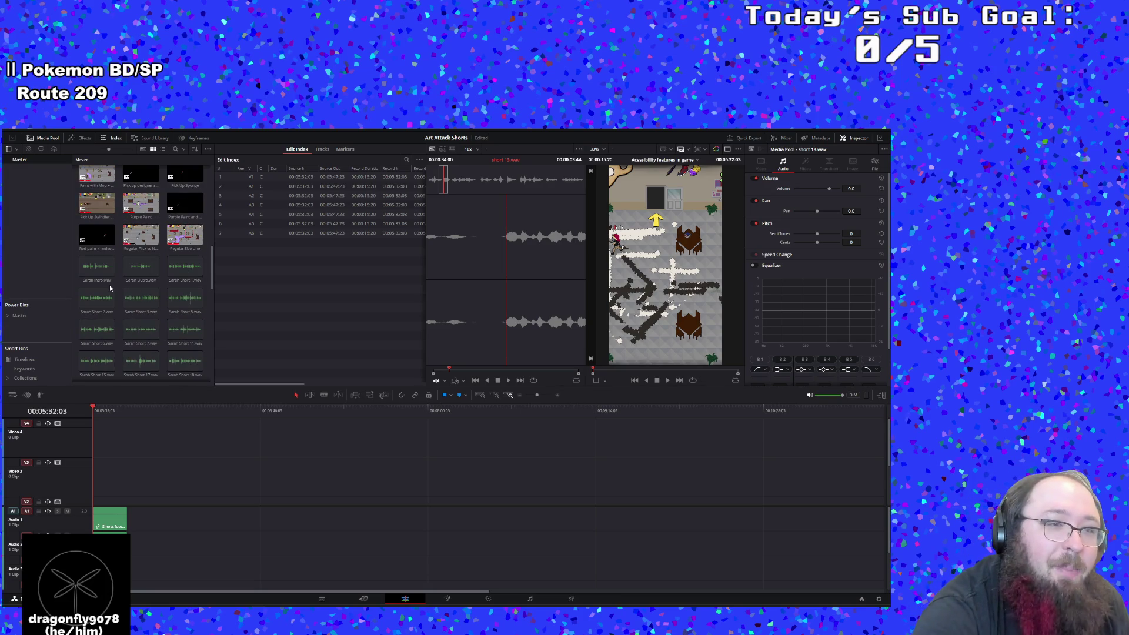
scroll(147, 294, down, 5)
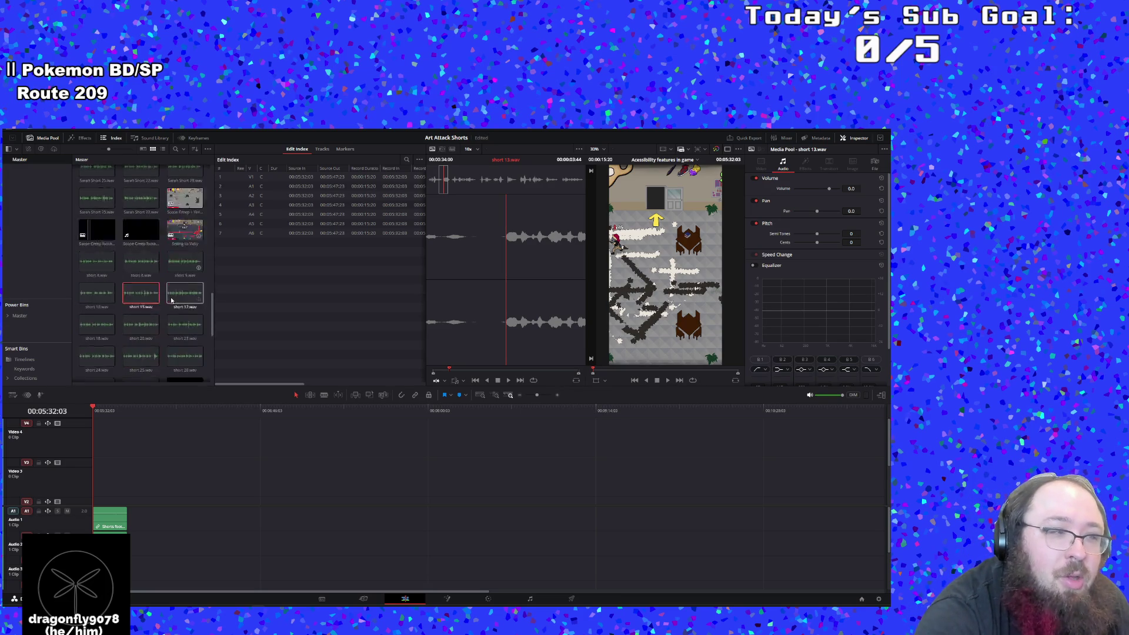
scroll(171, 301, down, 1)
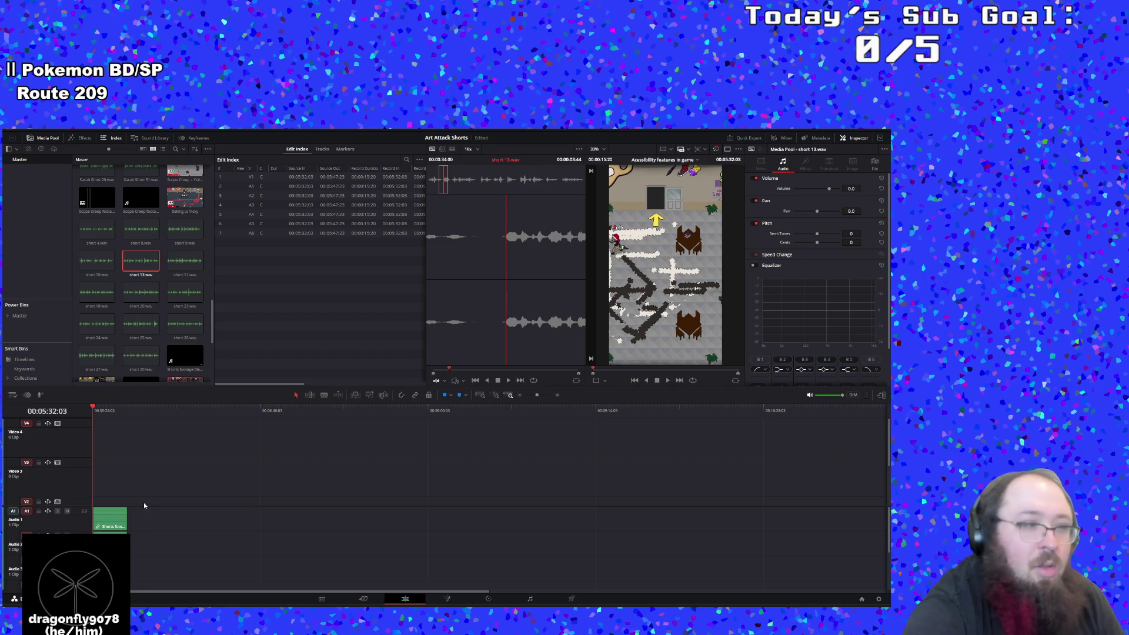
scroll(132, 336, down, 2)
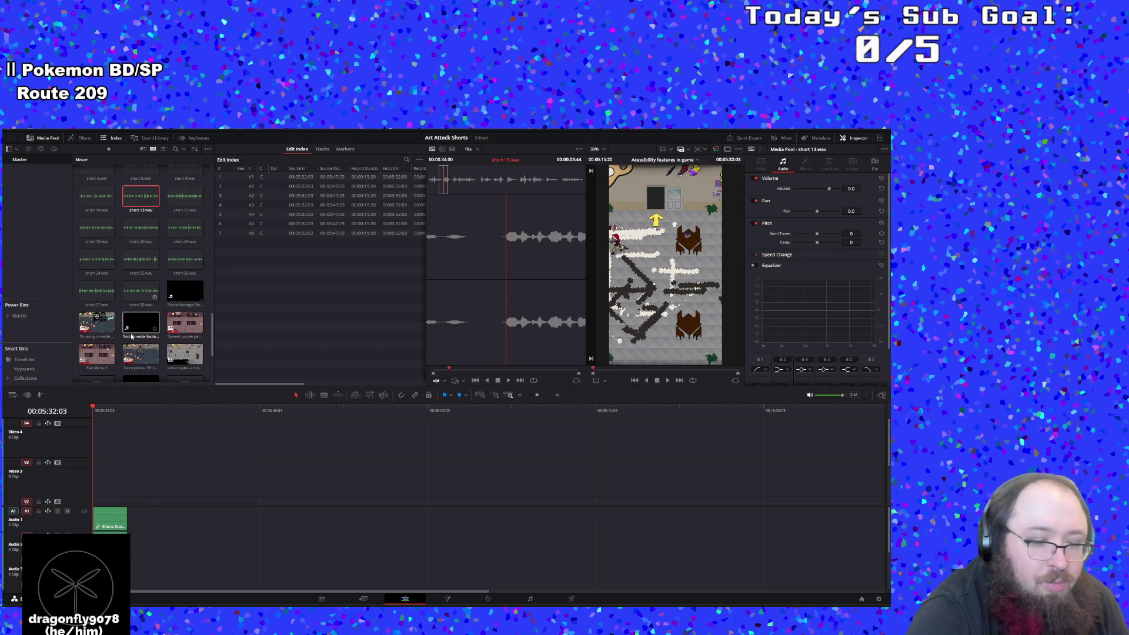
scroll(131, 336, down, 3)
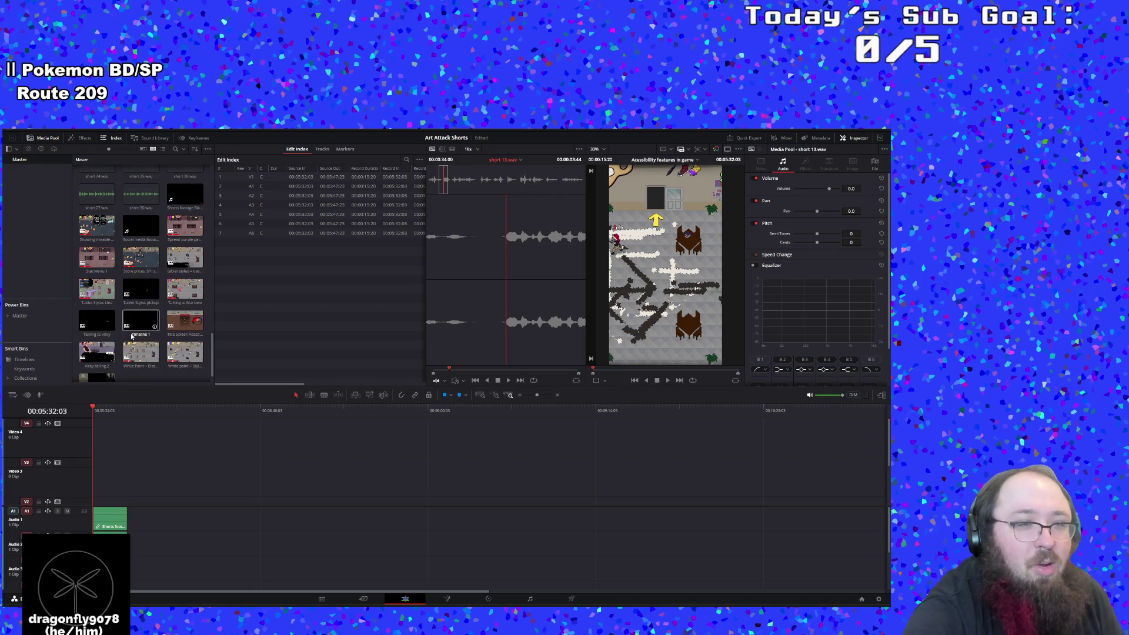
scroll(131, 337, up, 4)
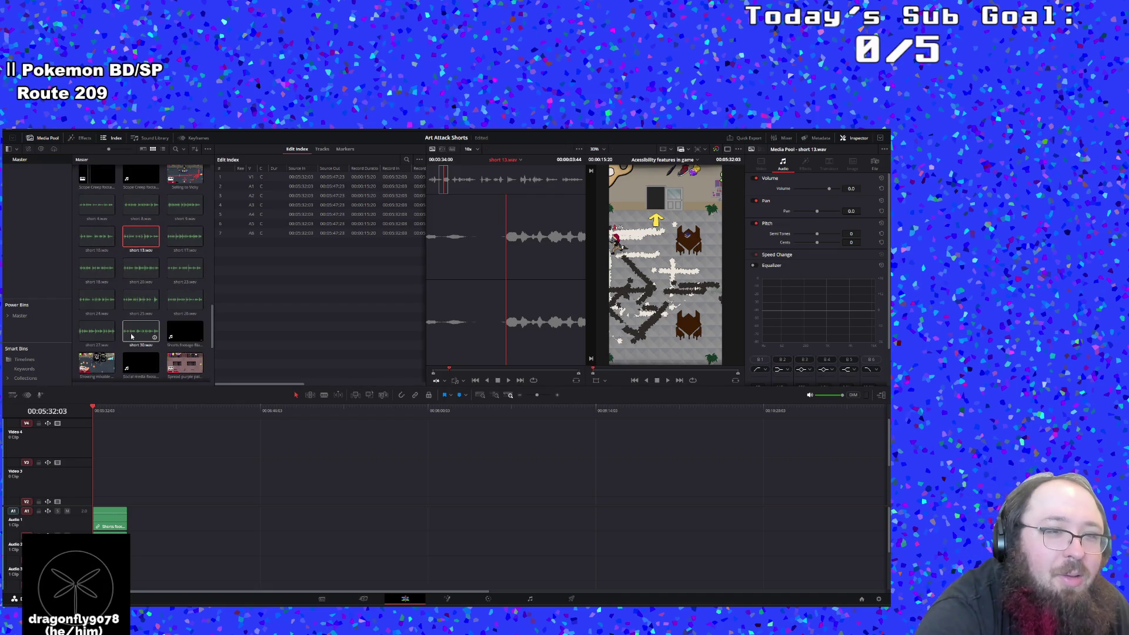
scroll(132, 336, up, 6)
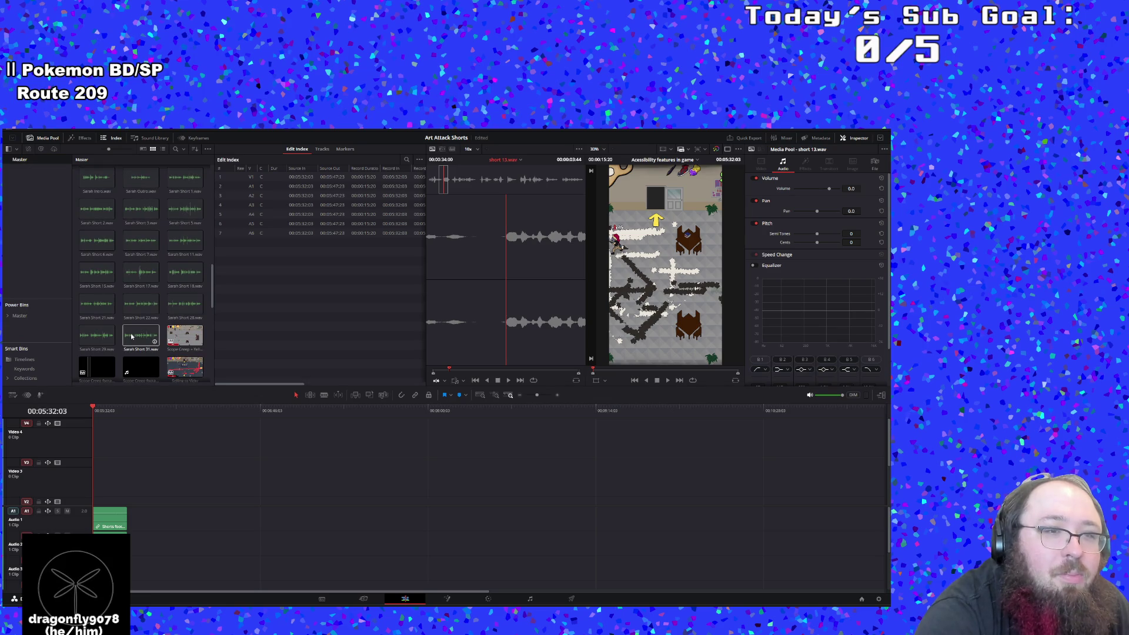
scroll(142, 282, up, 3)
scroll(142, 281, down, 2)
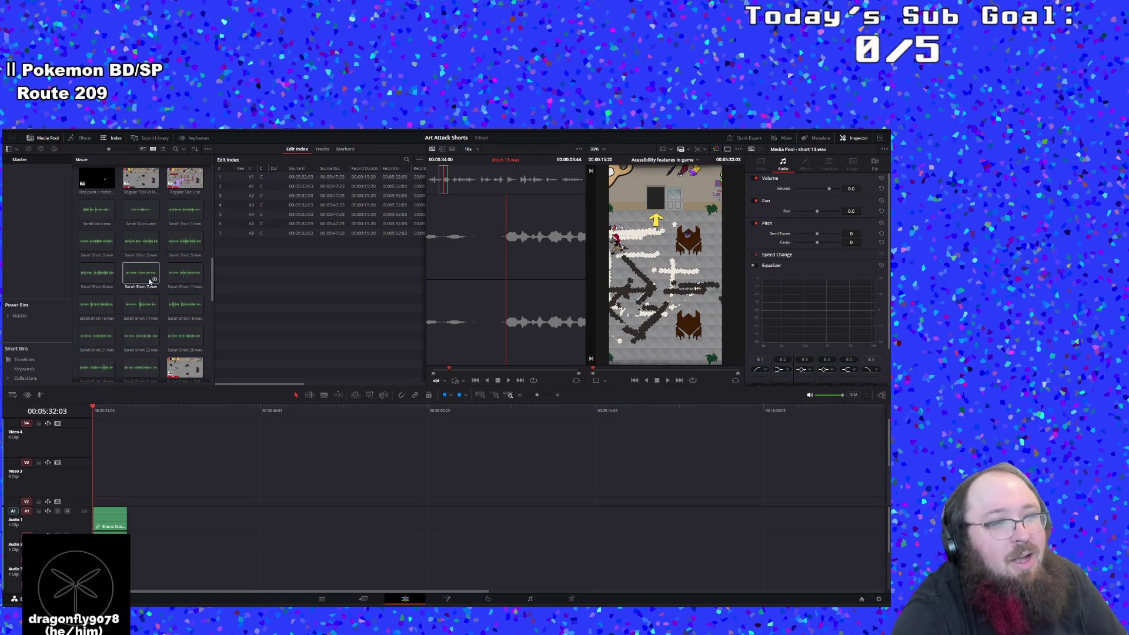
scroll(151, 282, down, 1)
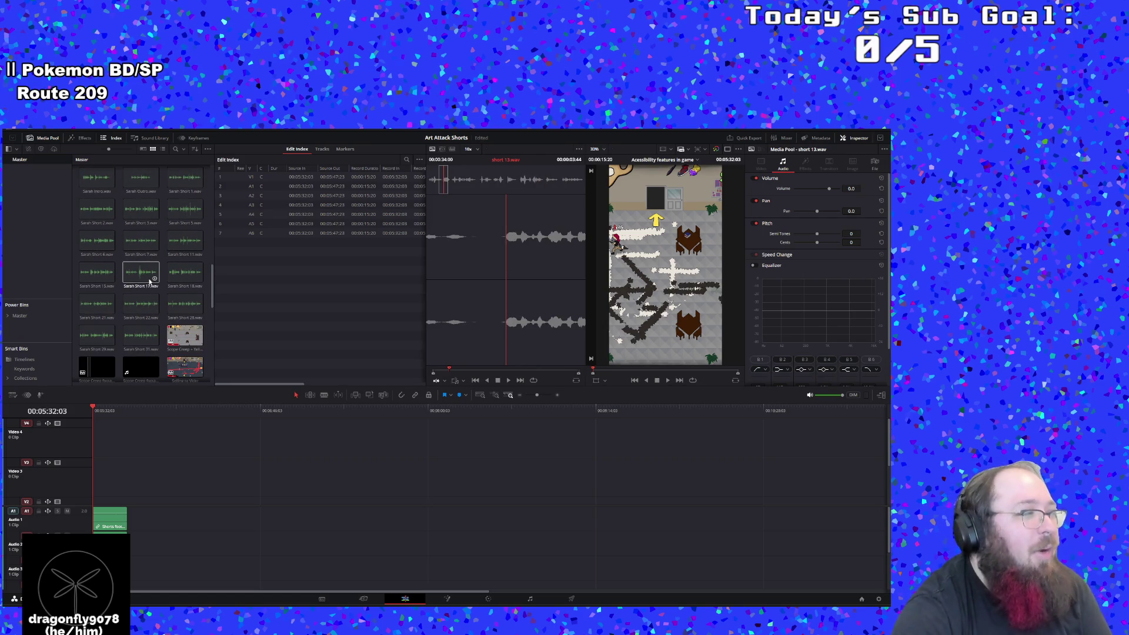
scroll(151, 281, up, 2)
scroll(151, 281, down, 4)
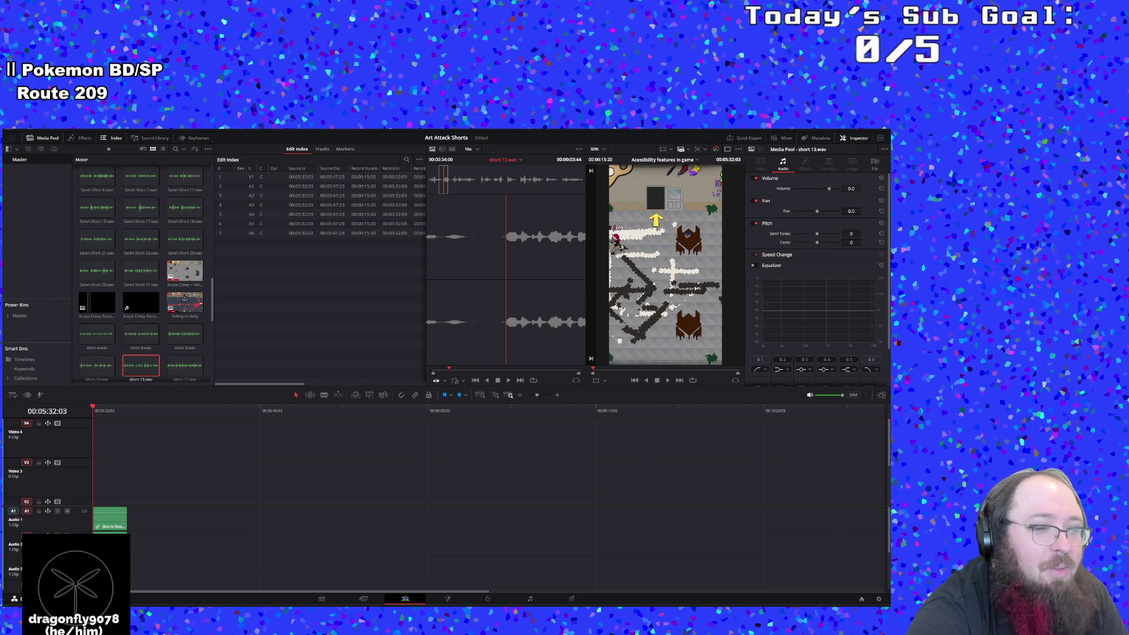
Open and dismiss the media import window, briefly checking YouTube and the desktop
key(ctrl+i)
key(Escape)
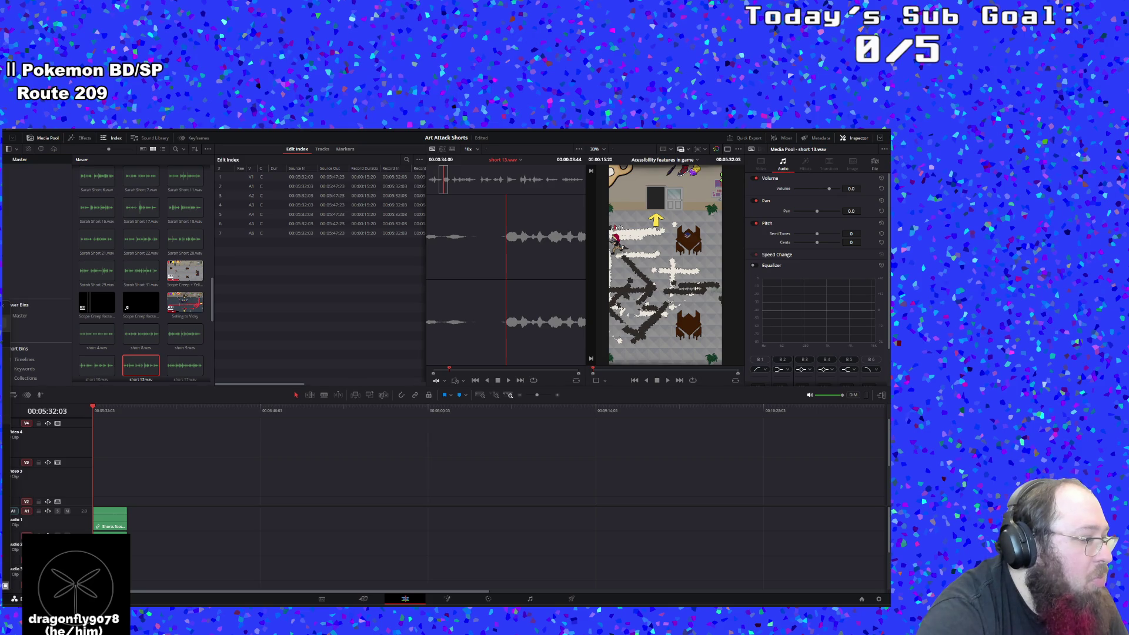
key(alt+Tab)
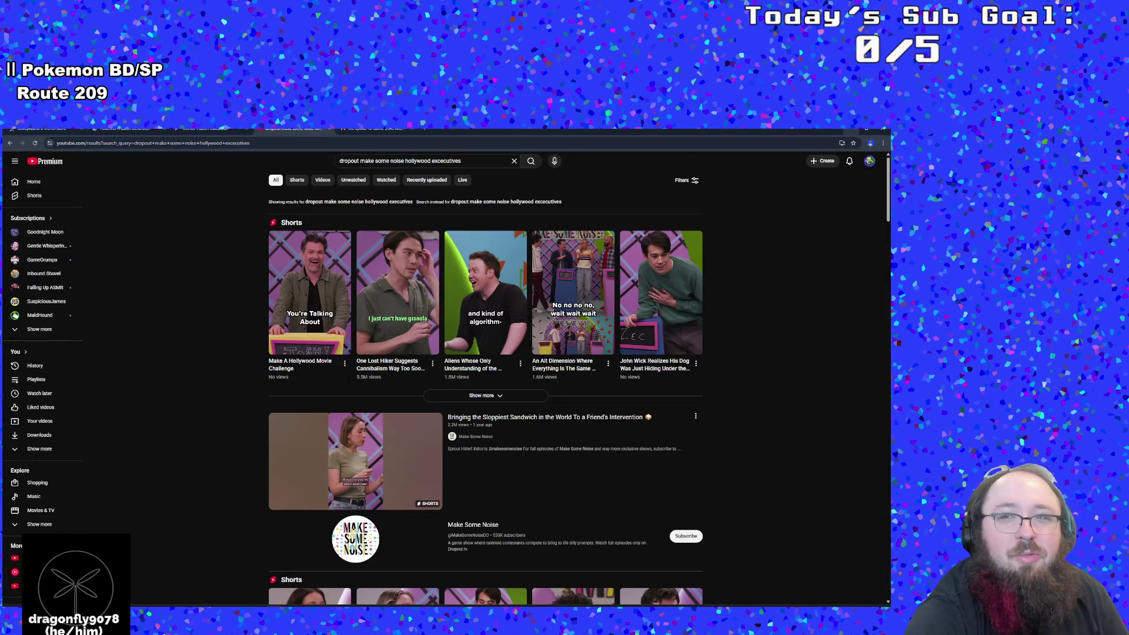
key(alt+Tab)
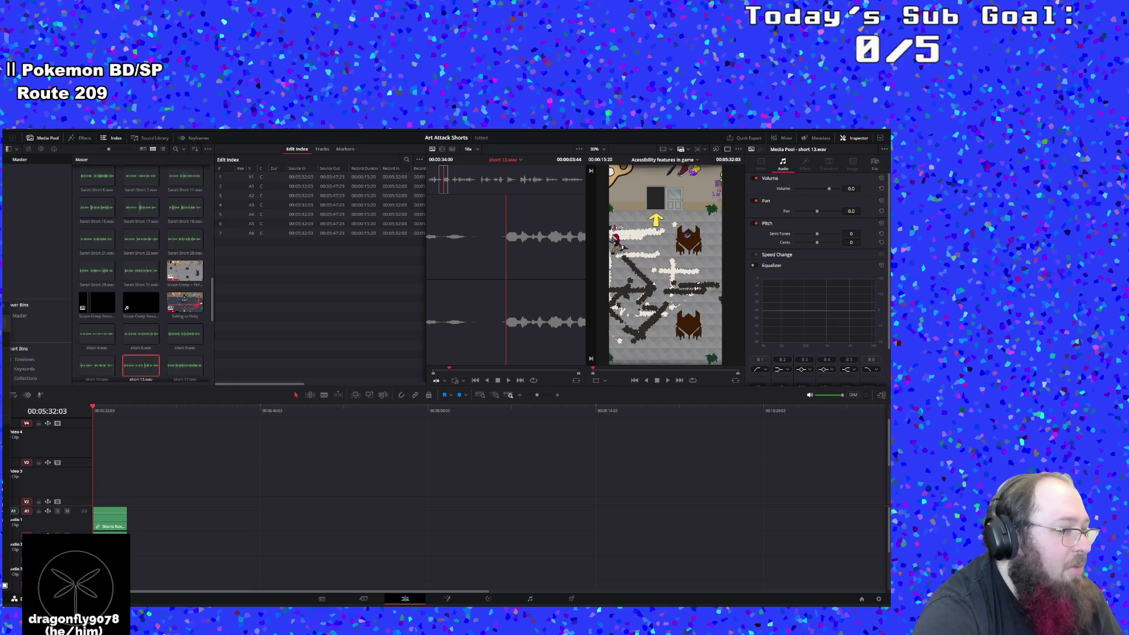
key(super+d)
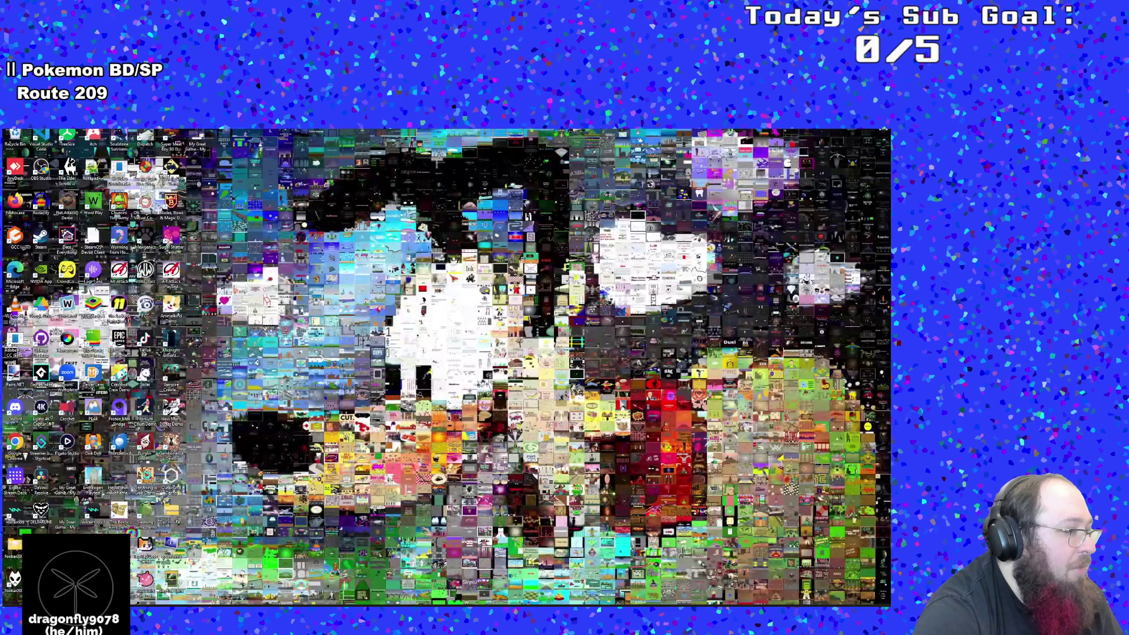
key(super+d)
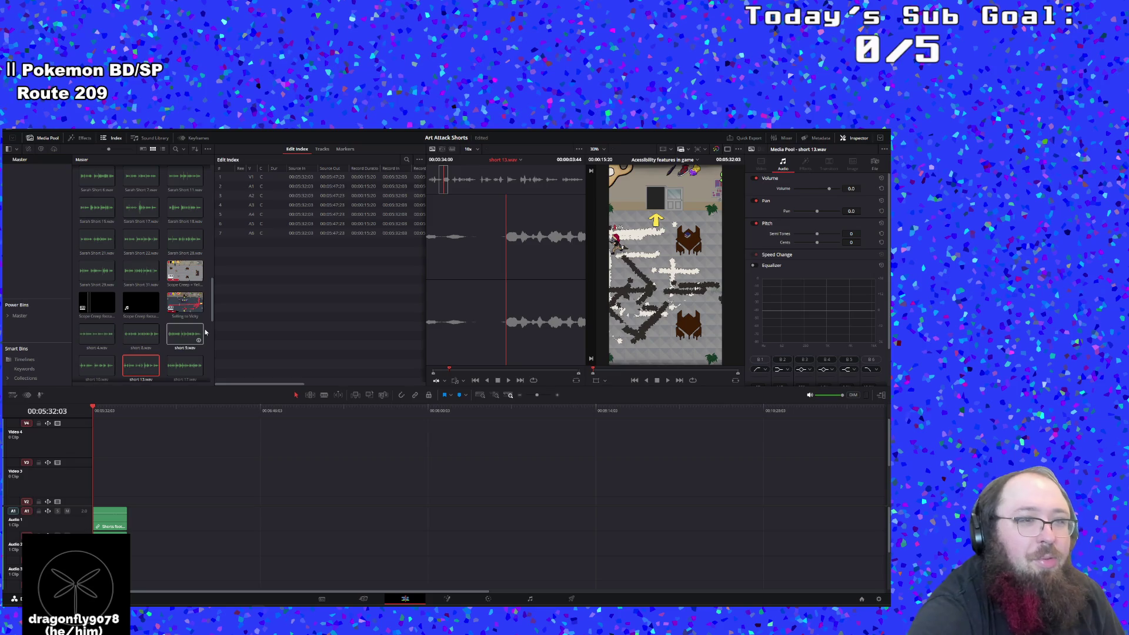
Play Sarah Short 17.wav from its start, stop it, then load Sarah Short 16.wav
click(140, 209)
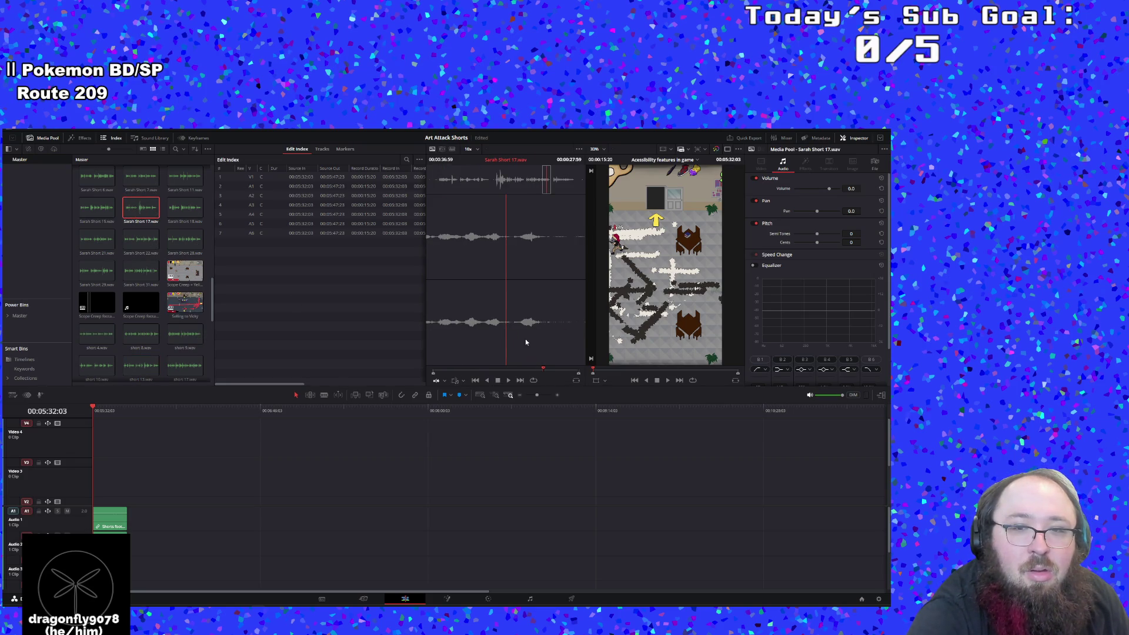
drag(544, 370, 432, 371)
click(508, 381)
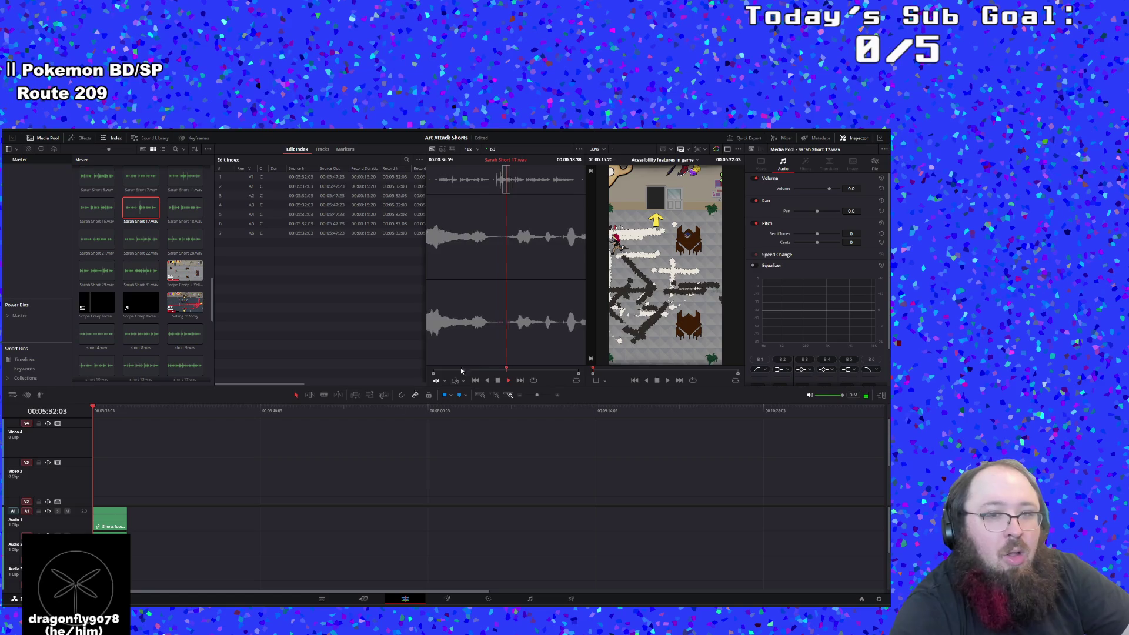
key(space)
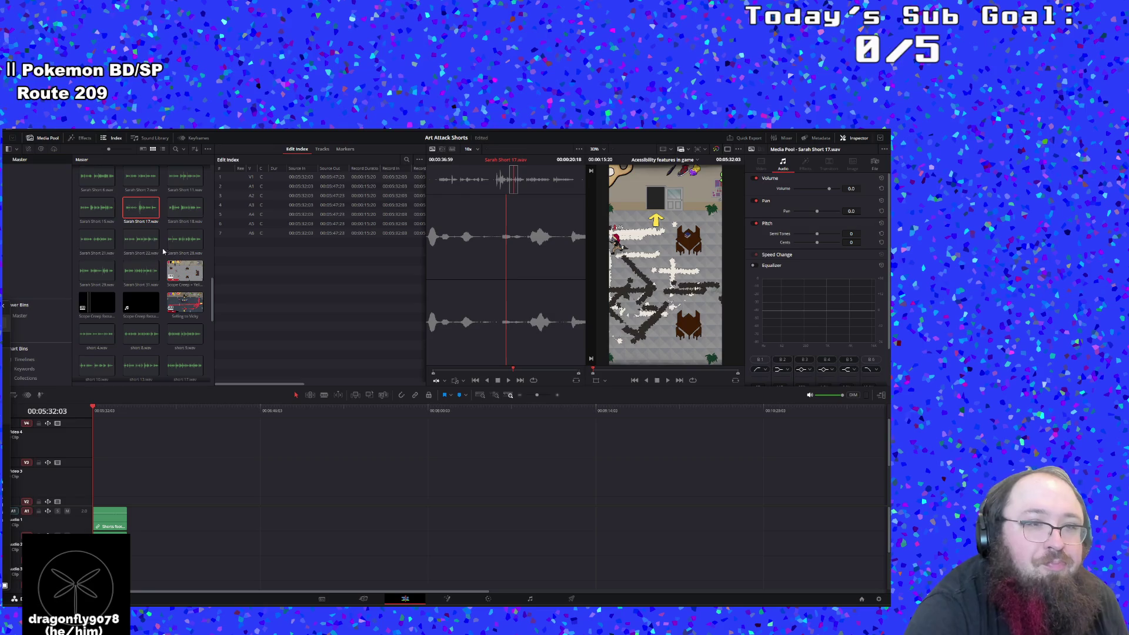
click(138, 225)
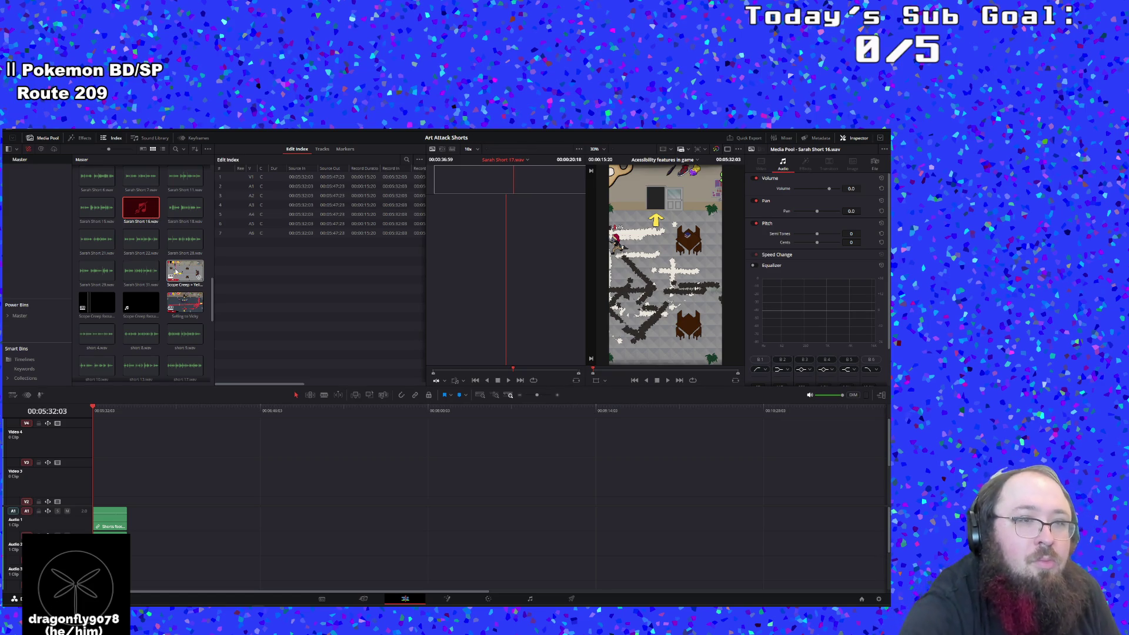
click(136, 209)
Try Open File Location, then Reveal in Media Storage on Sarah Short 16.wav, dismissing the not-found warning
right_click(136, 208)
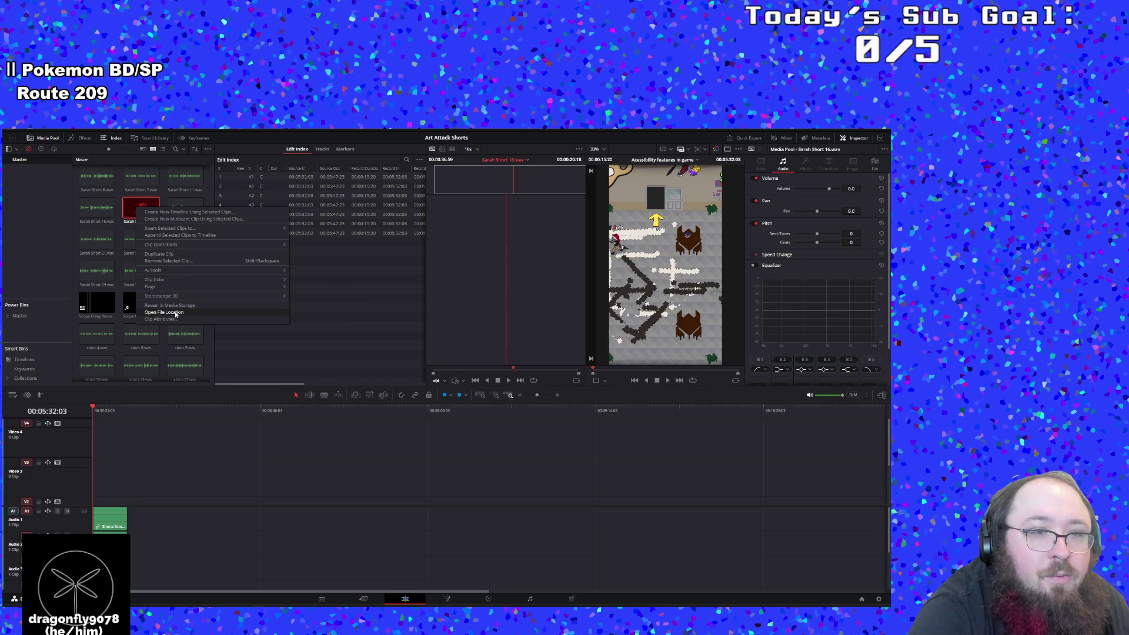
click(168, 313)
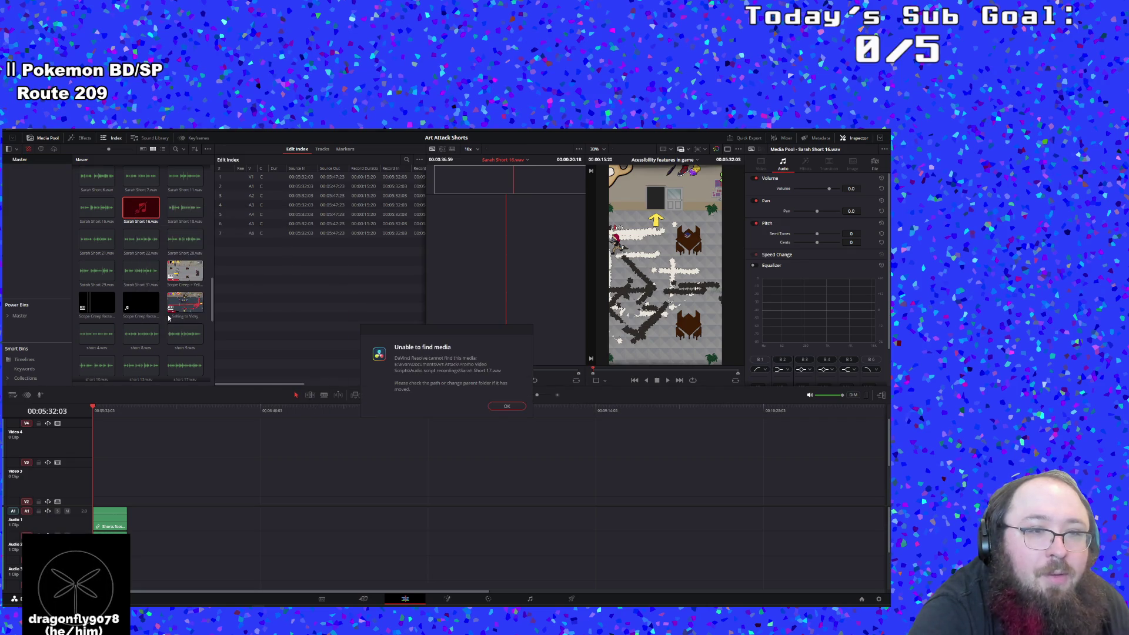
click(506, 406)
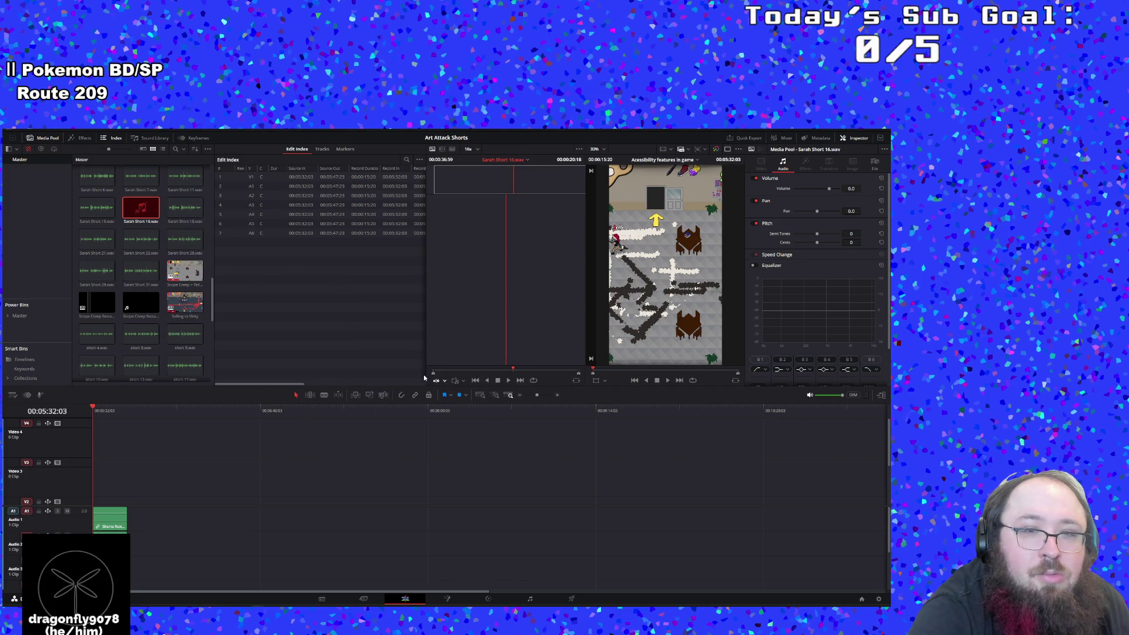
right_click(130, 204)
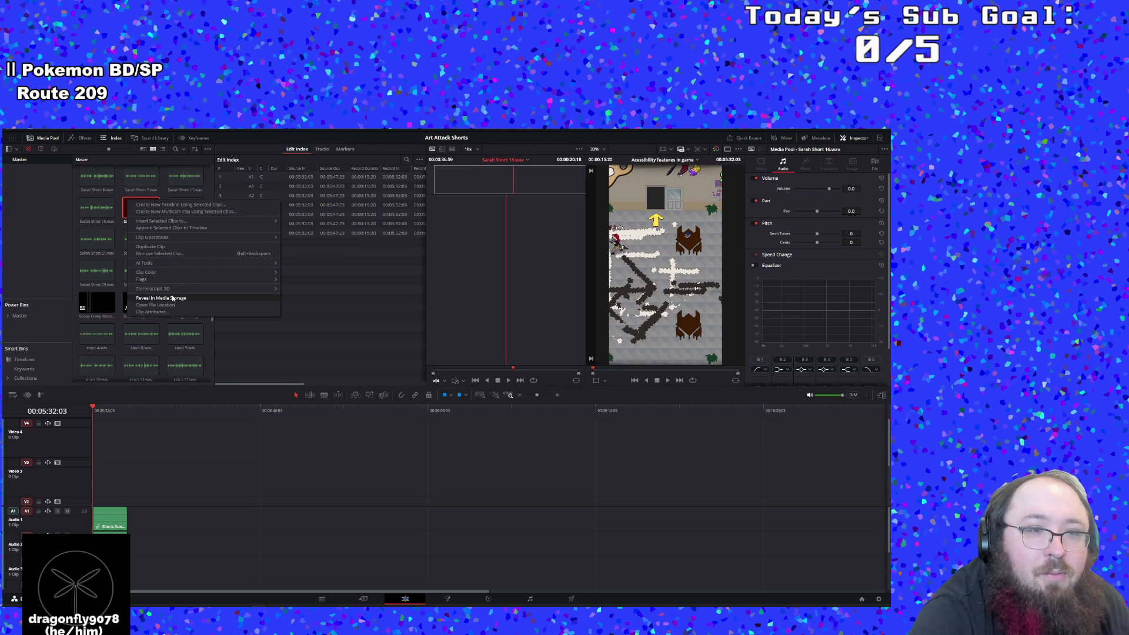
click(172, 298)
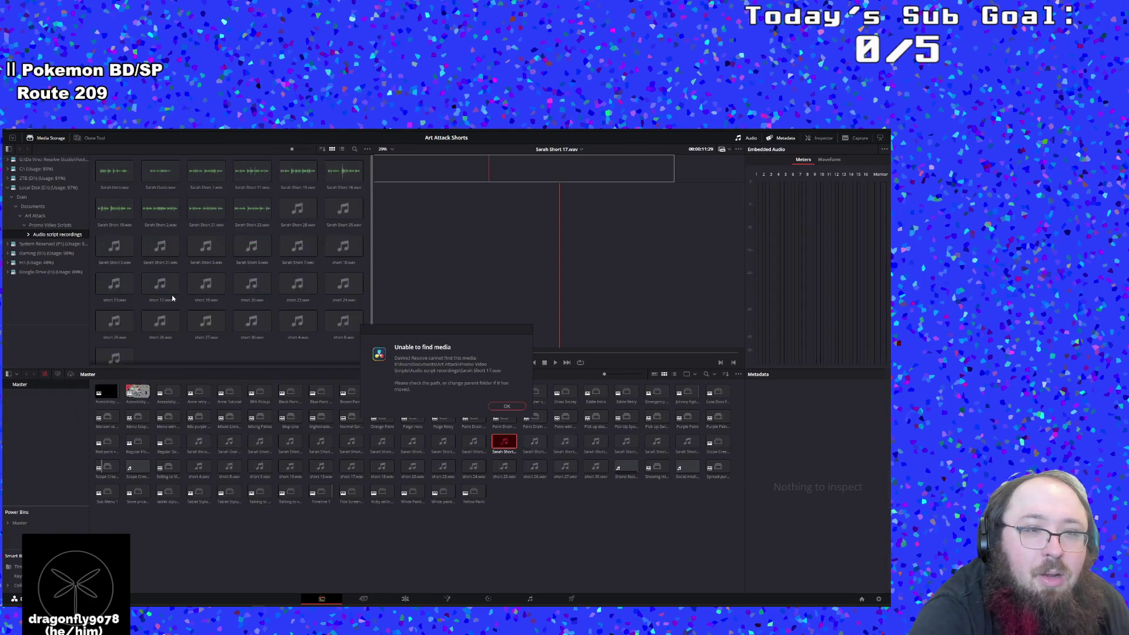
Check the offline clip's Name, Video, Timecode and Audio attributes, then cancel without changes
click(507, 406)
right_click(507, 446)
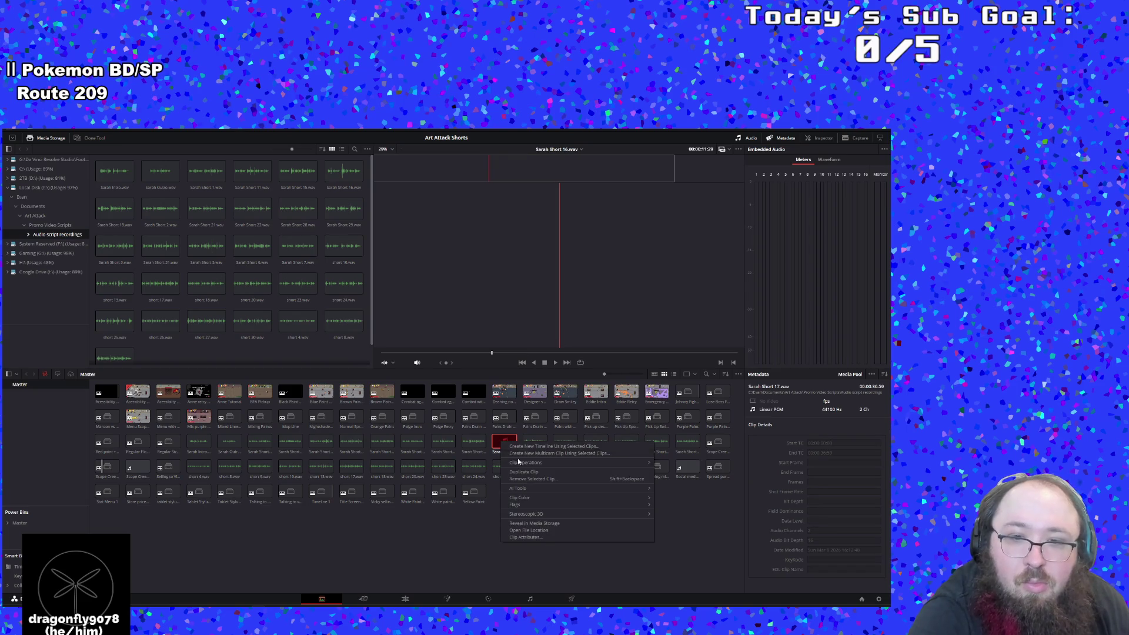
click(528, 537)
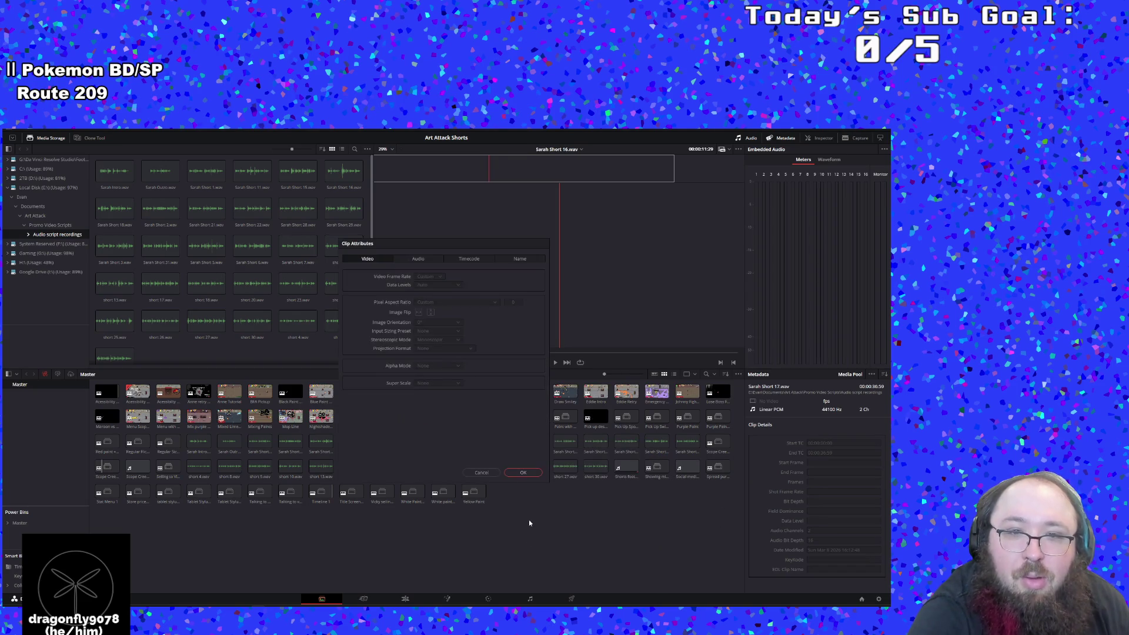
click(520, 259)
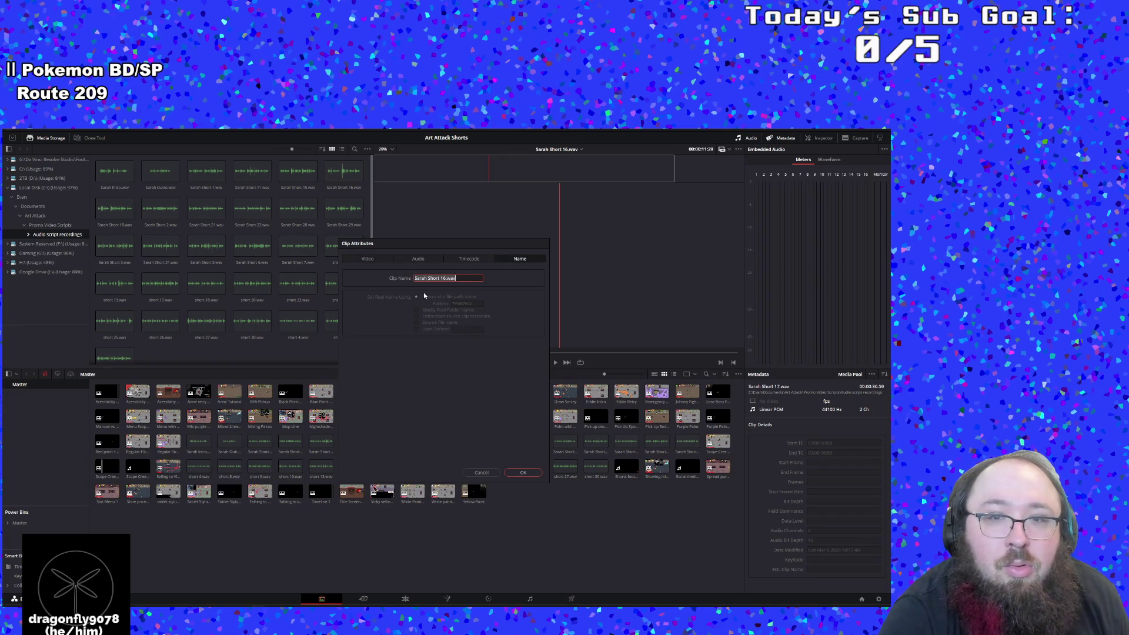
click(371, 262)
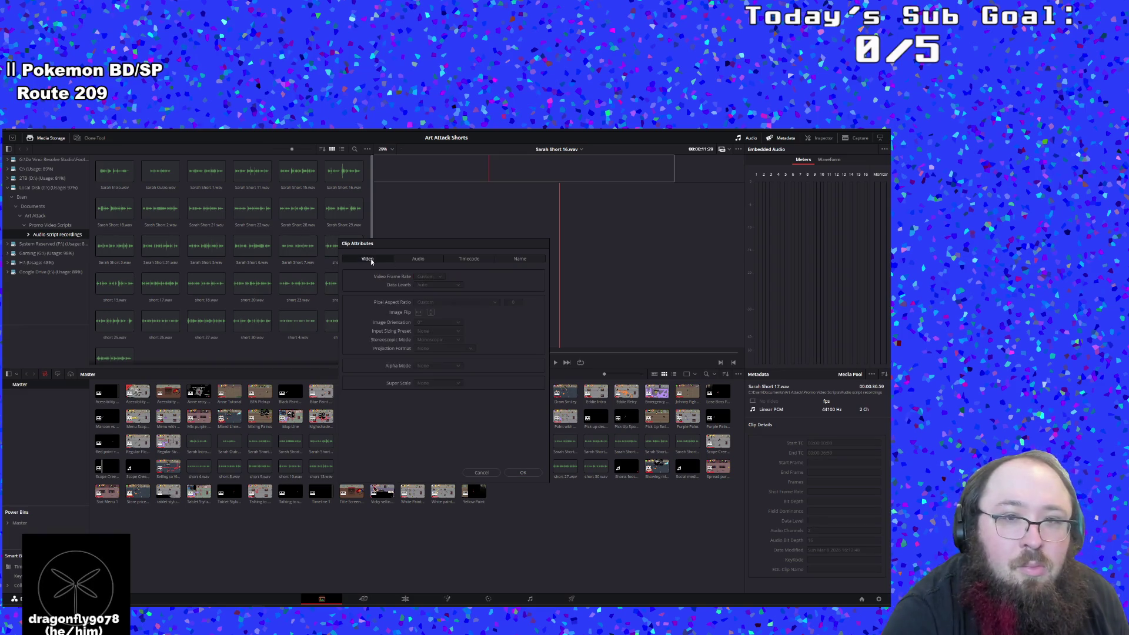
click(467, 260)
click(423, 261)
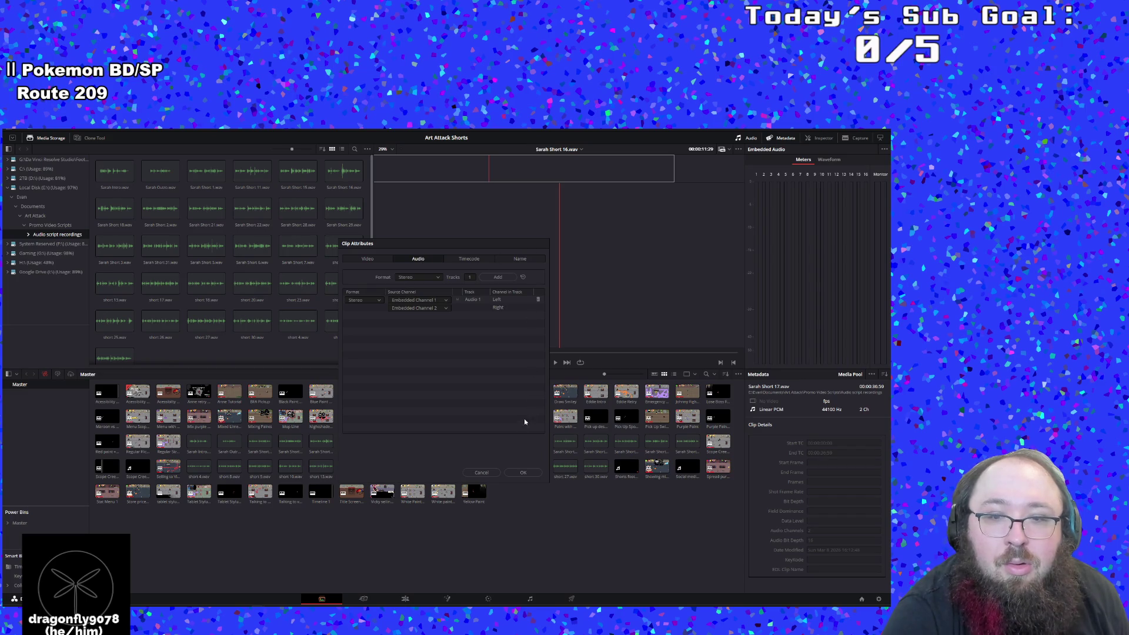
click(481, 472)
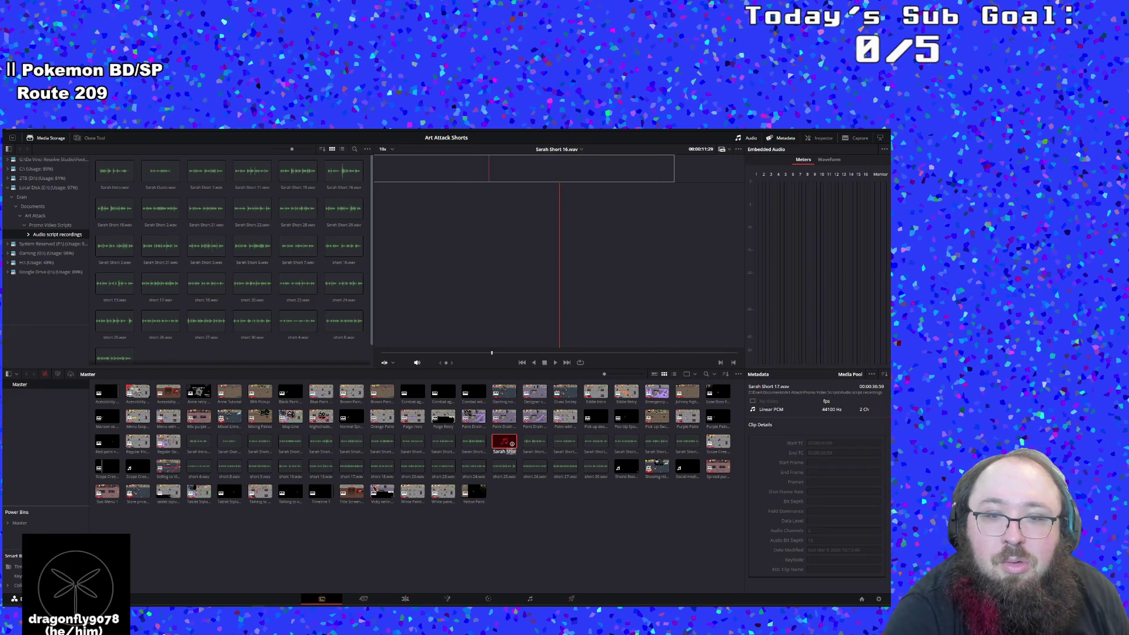
Run Resync Media Files on the bin, then choose Relink Clips for Bin
right_click(501, 442)
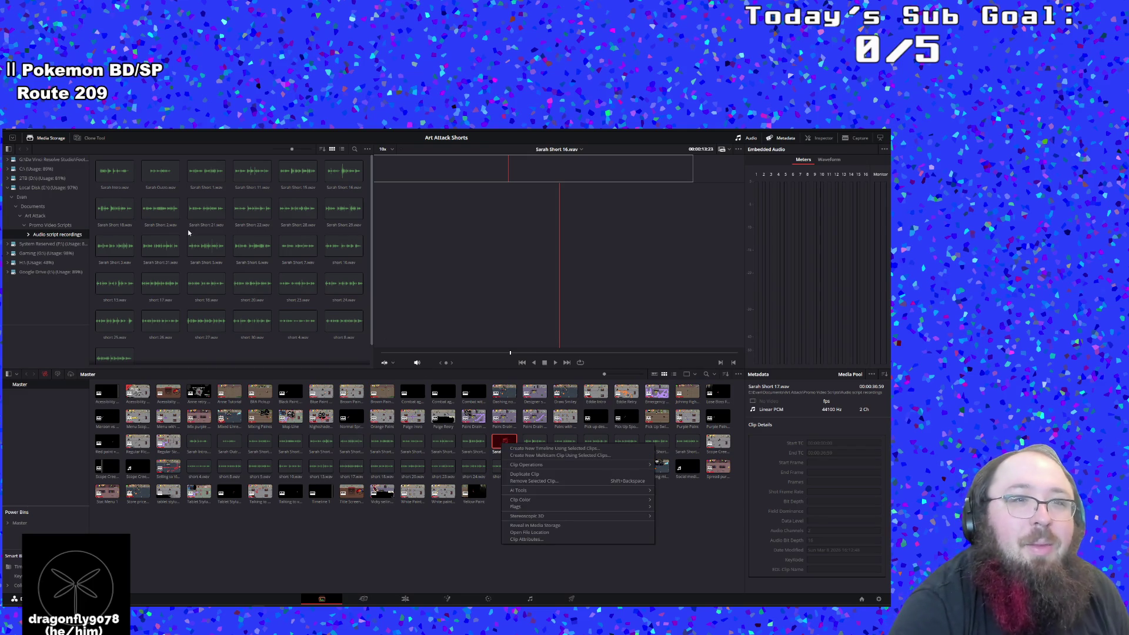
click(412, 555)
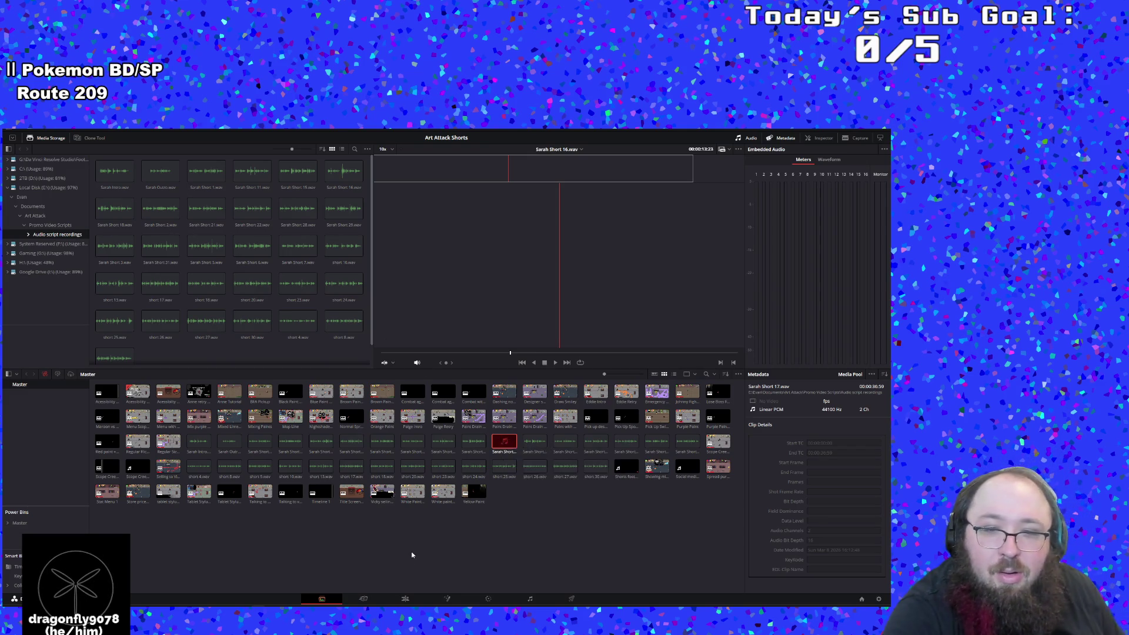
right_click(408, 542)
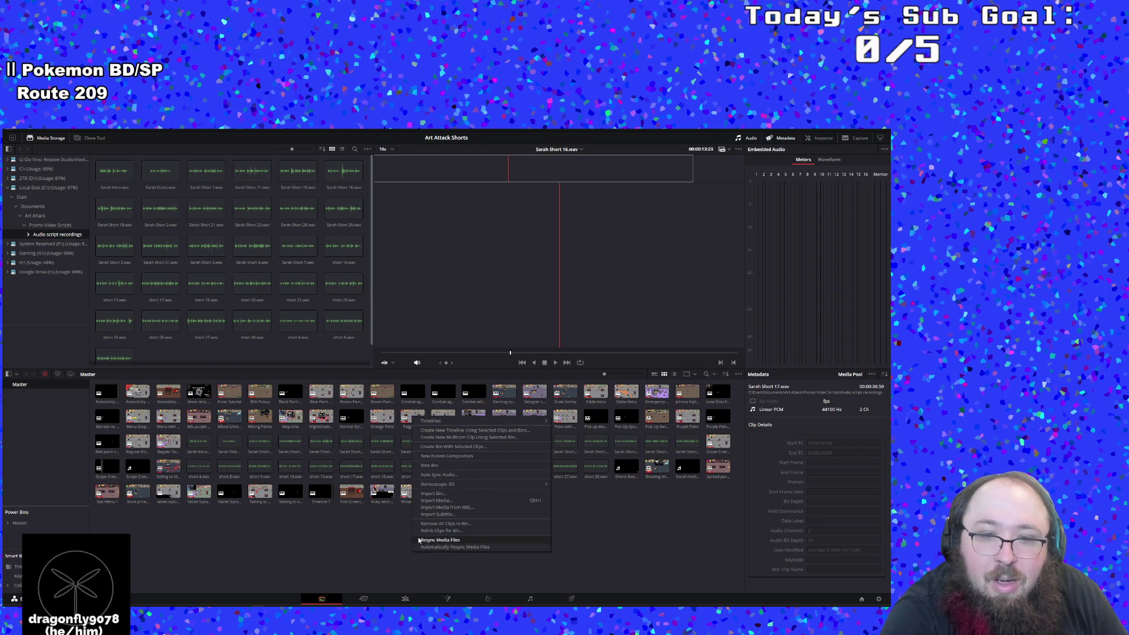
click(419, 540)
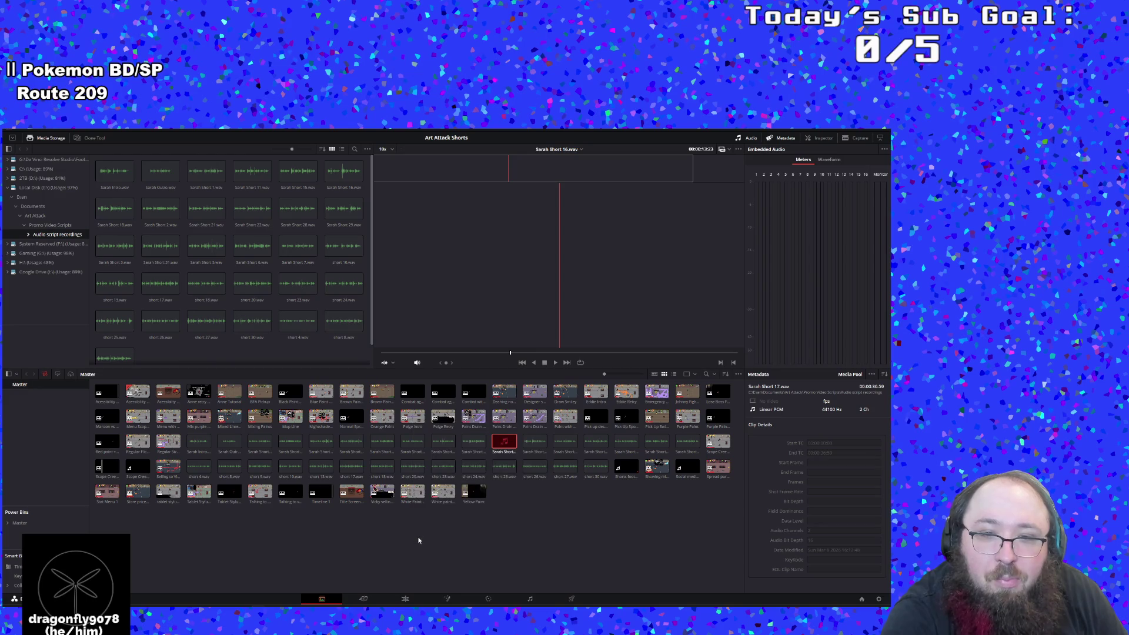
right_click(507, 496)
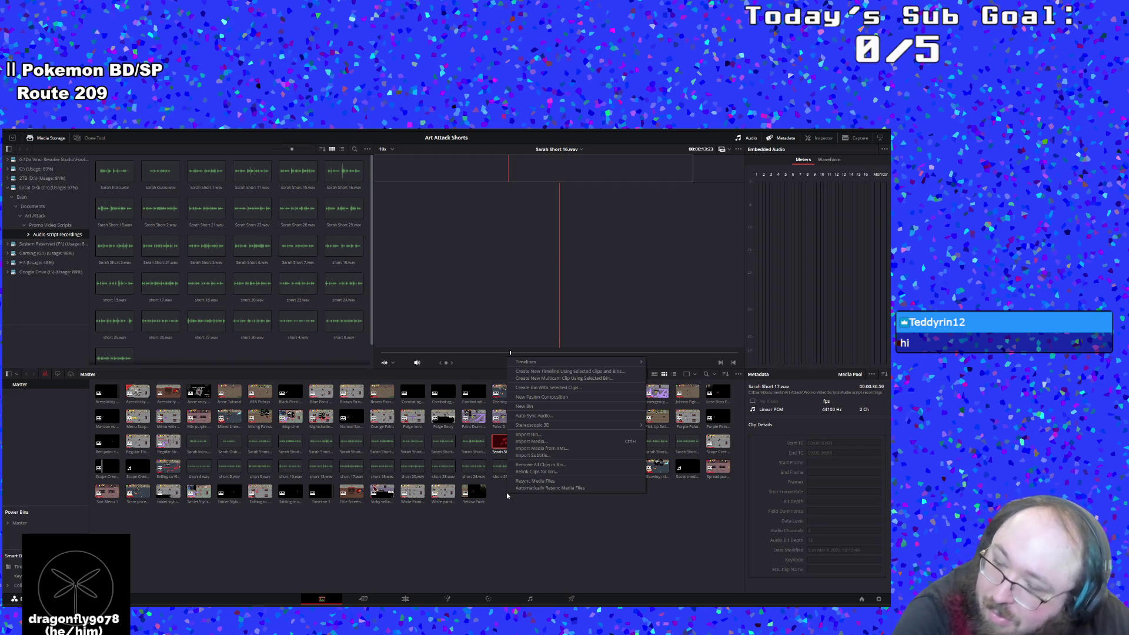
click(553, 472)
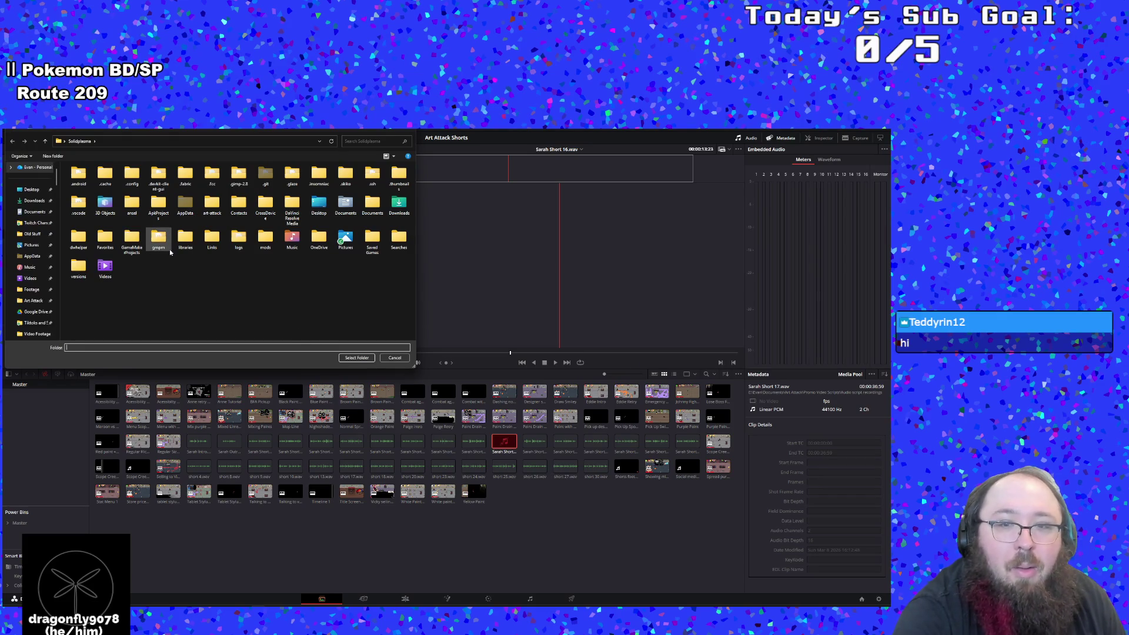
Relink the bin to Documents > Art Attack > Promo Video Scripts > Audio script recordings
mouse_move(230, 139)
mouse_down()
mouse_move(597, 304)
mouse_move(525, 254)
mouse_move(471, 246)
mouse_up()
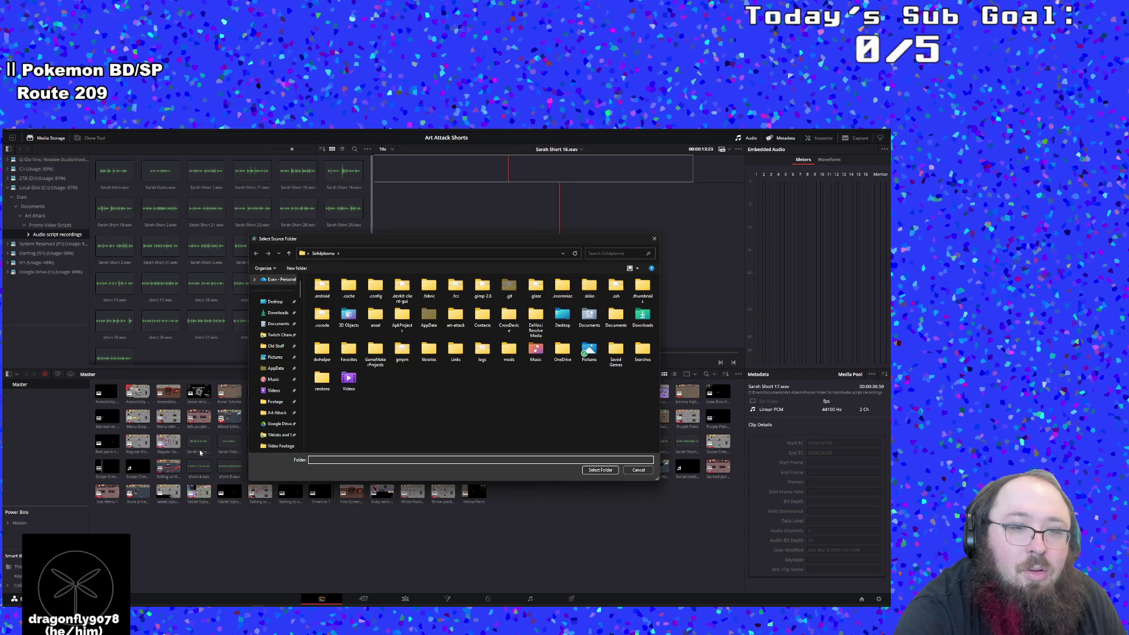
scroll(264, 404, down, 2)
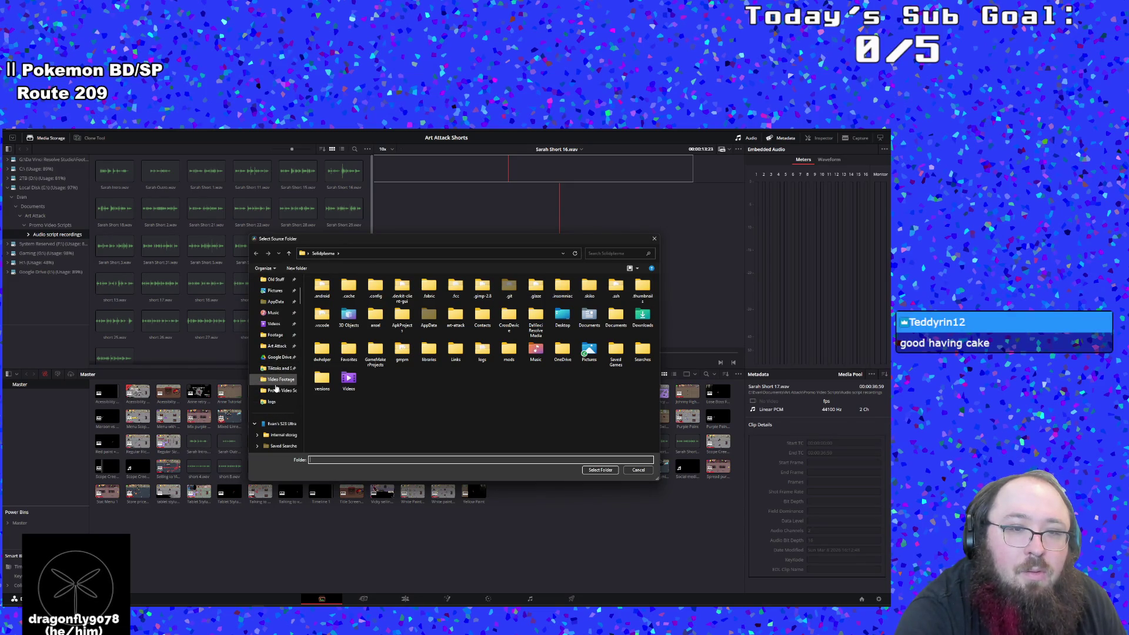
scroll(276, 385, up, 1)
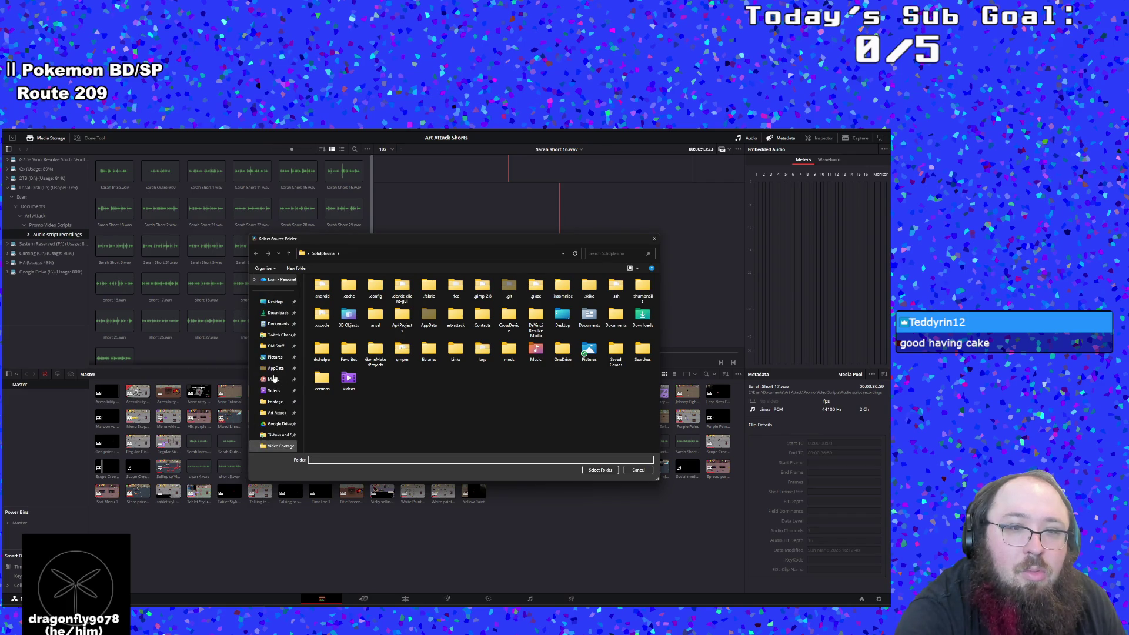
click(273, 379)
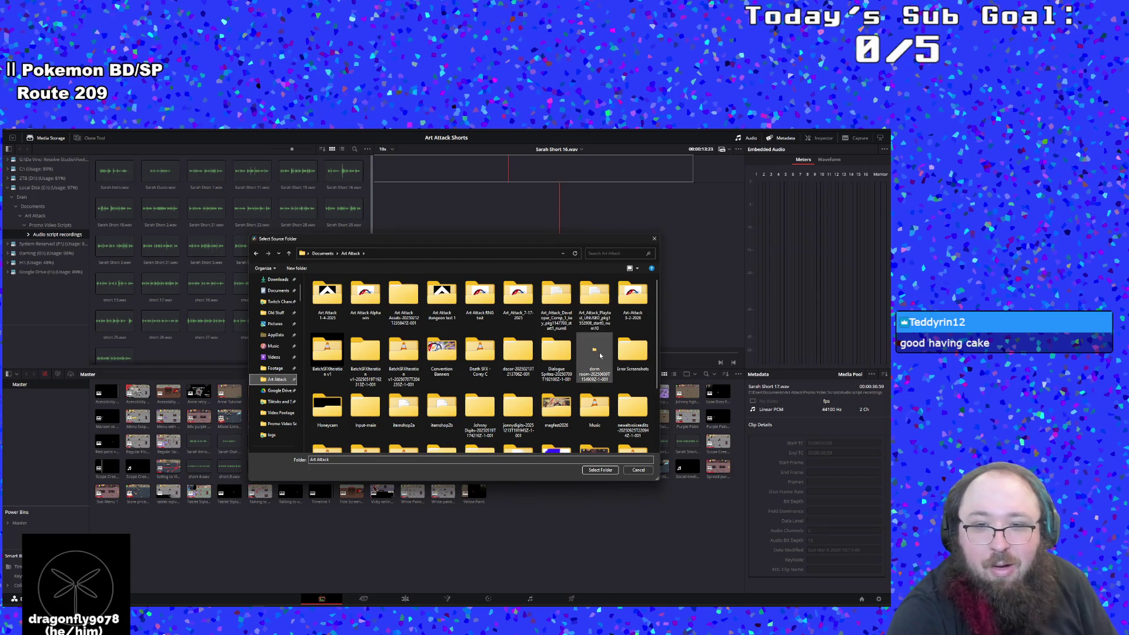
scroll(598, 375, down, 2)
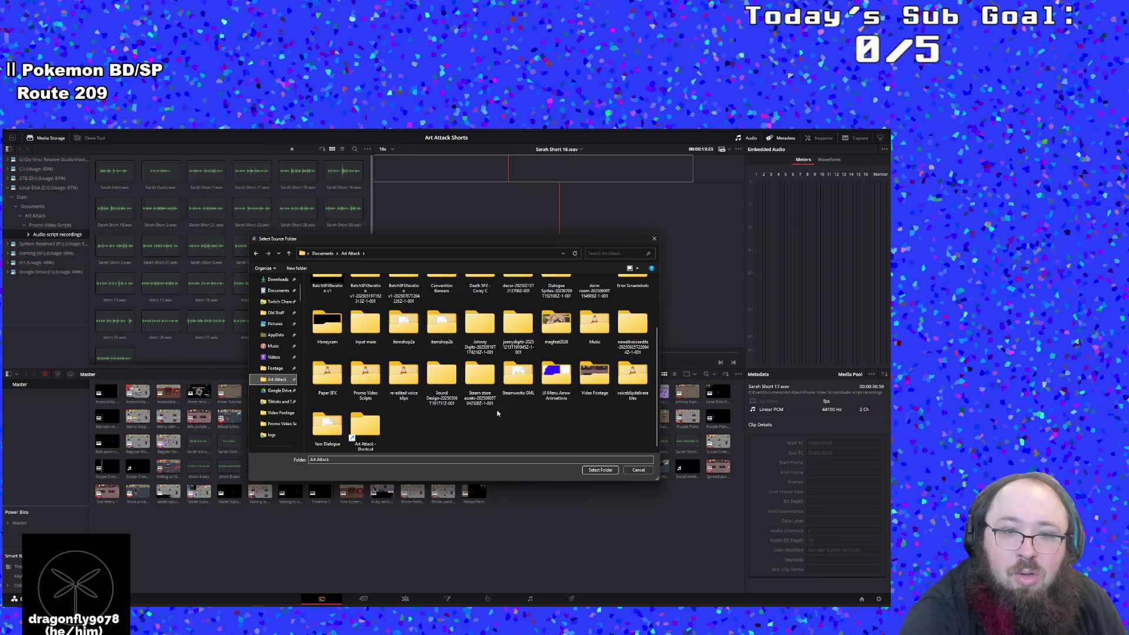
scroll(497, 414, up, 3)
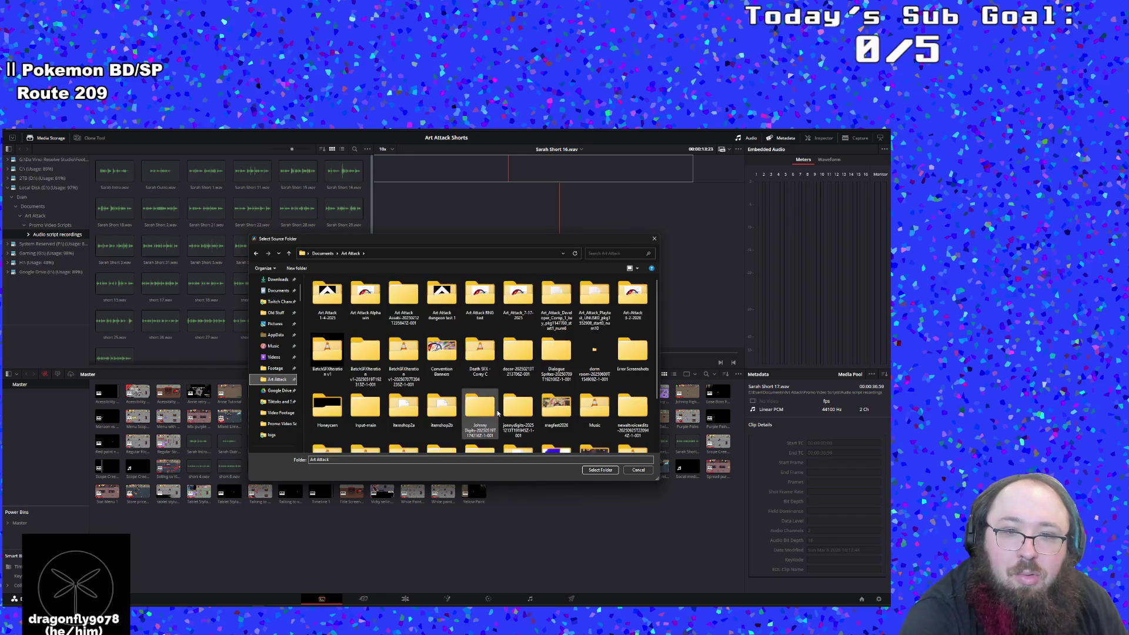
scroll(497, 413, down, 3)
double_click(365, 377)
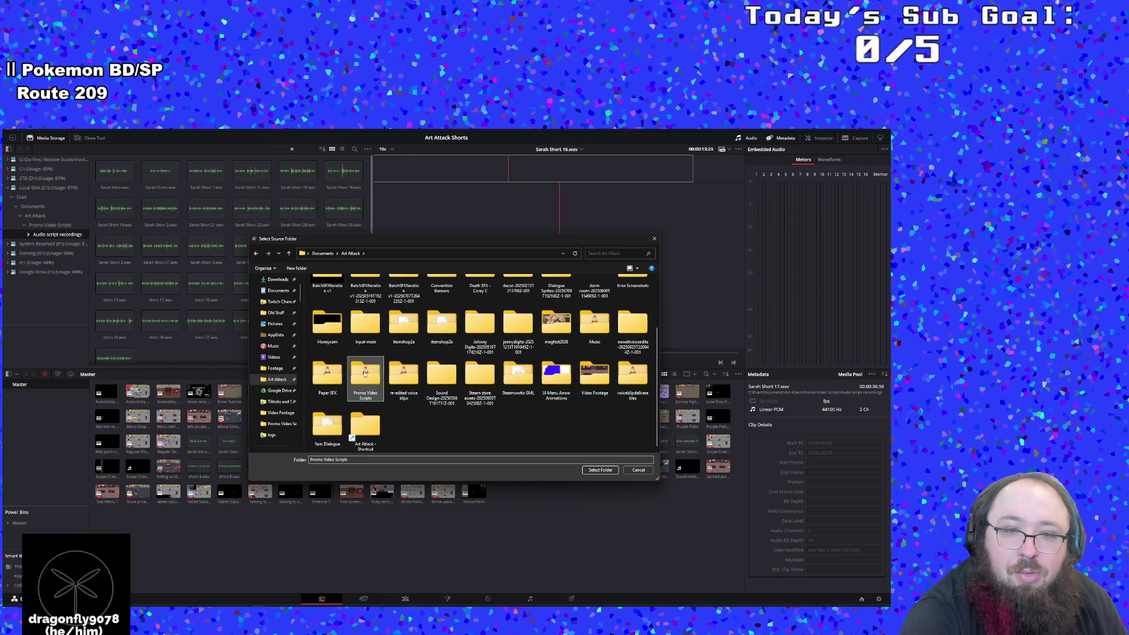
double_click(341, 285)
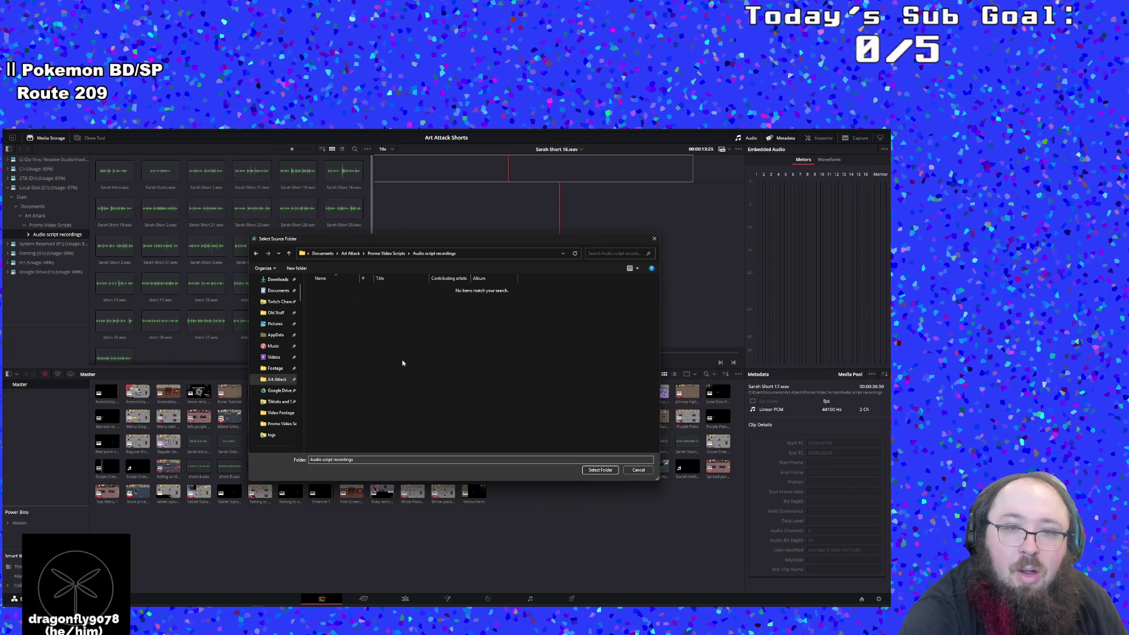
click(602, 470)
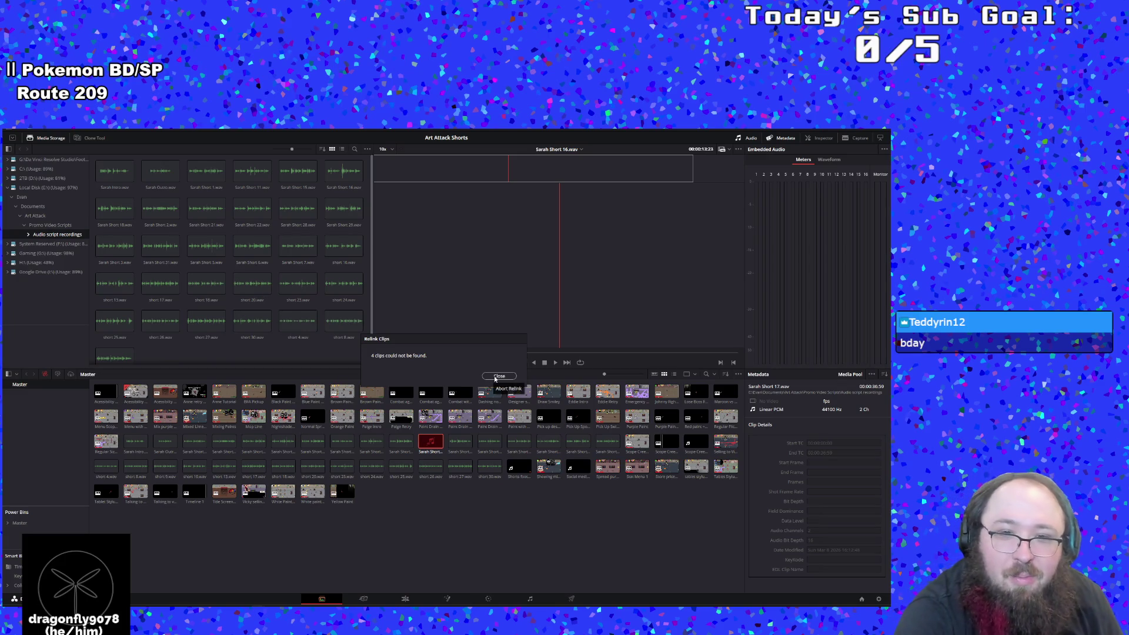
Close the relink report and run a comprehensive search, which still misses 4 clips
click(499, 376)
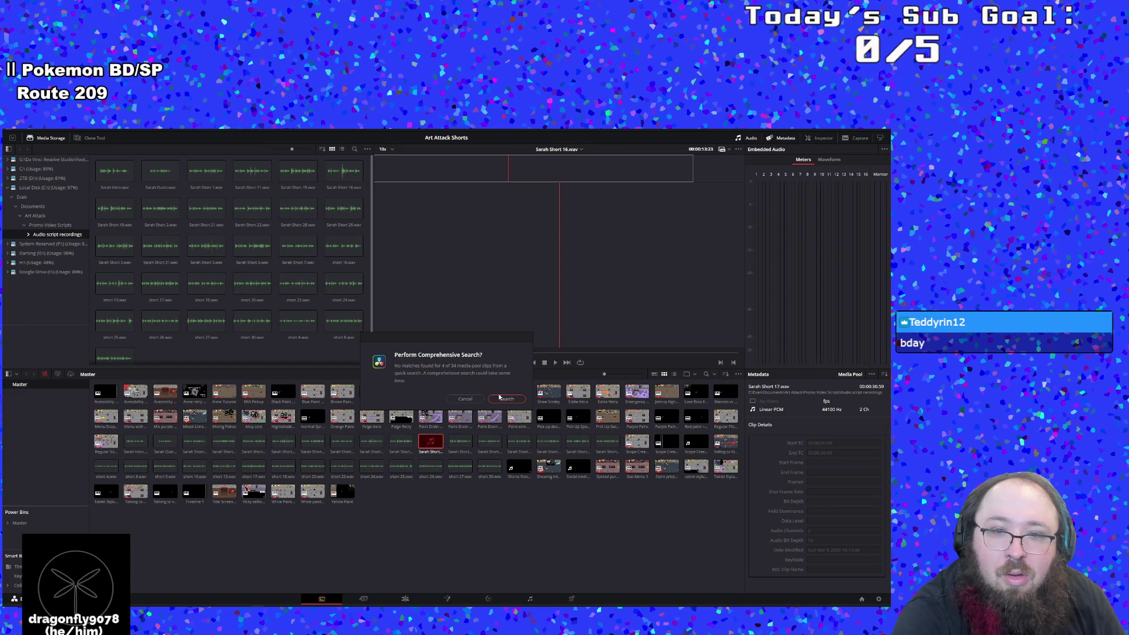
click(503, 399)
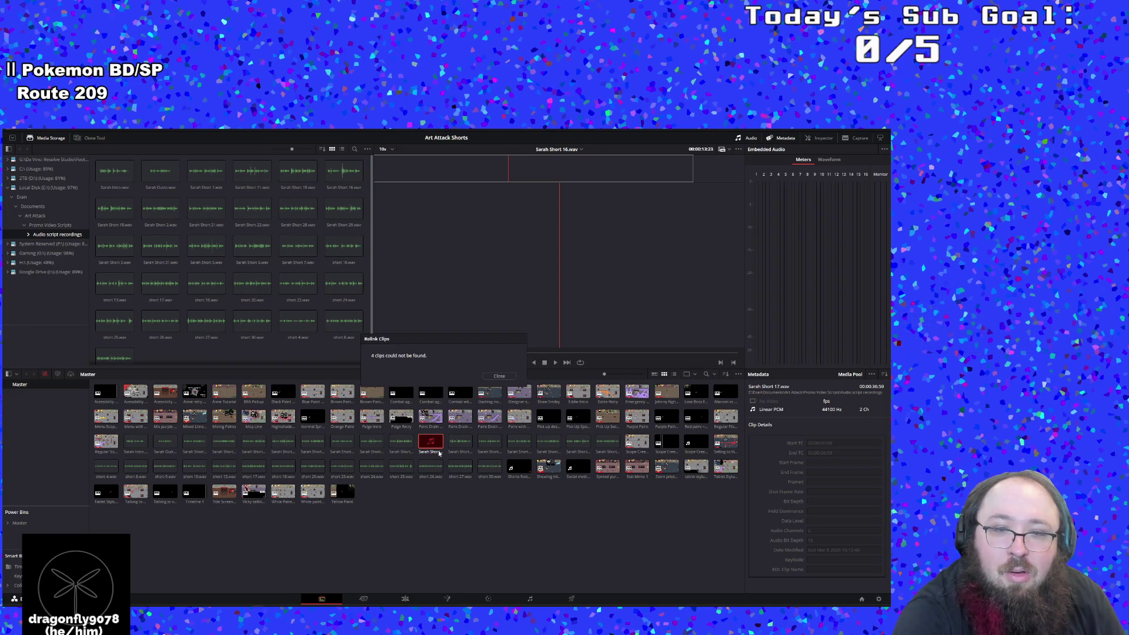
click(499, 377)
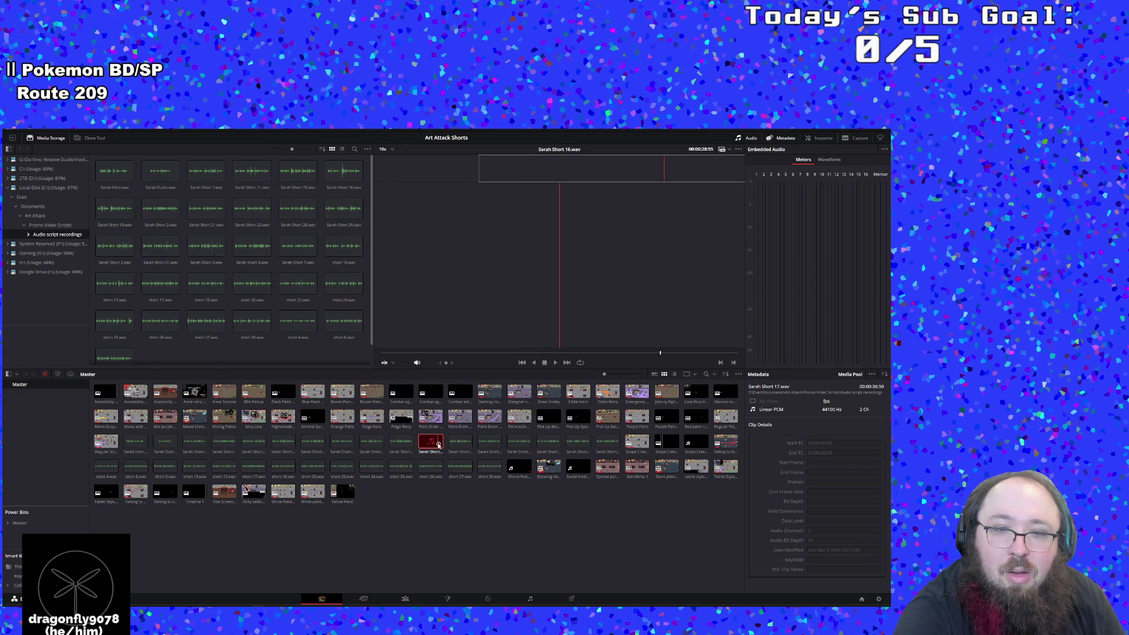
Confirm Sarah Short 17.wav's media is missing via Reveal in Media Storage, then delete and undo
right_click(438, 447)
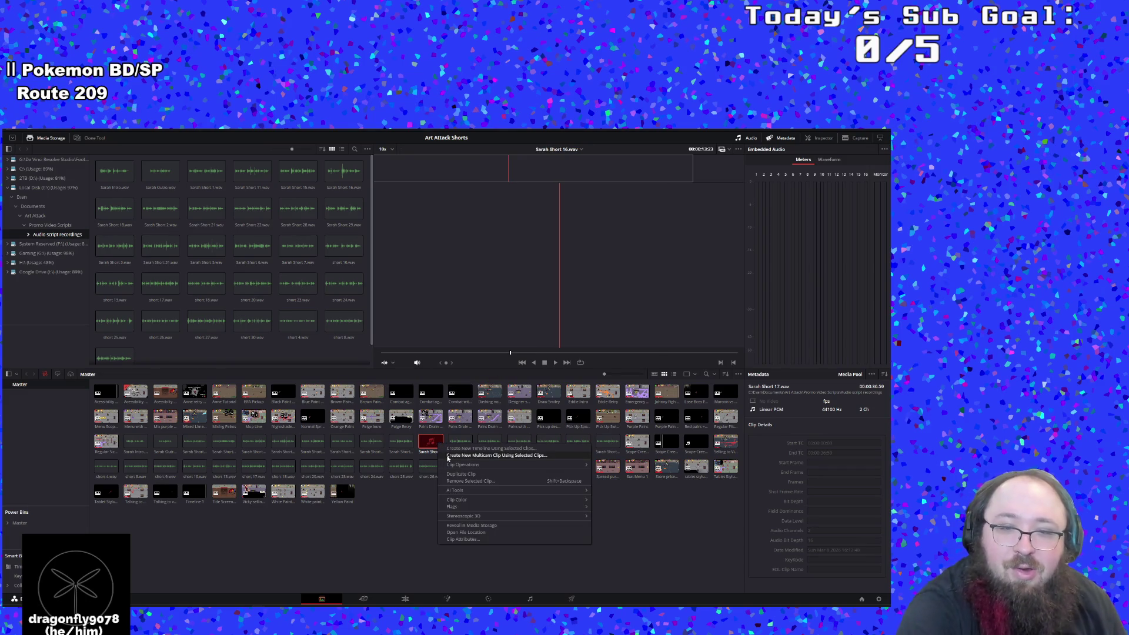
click(479, 528)
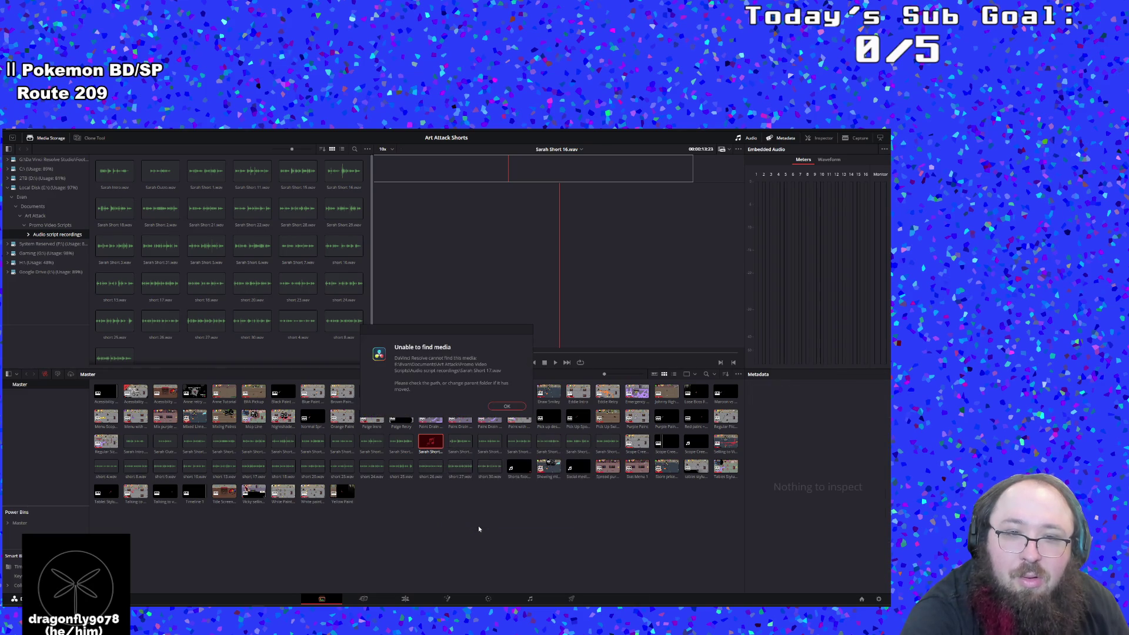
click(507, 407)
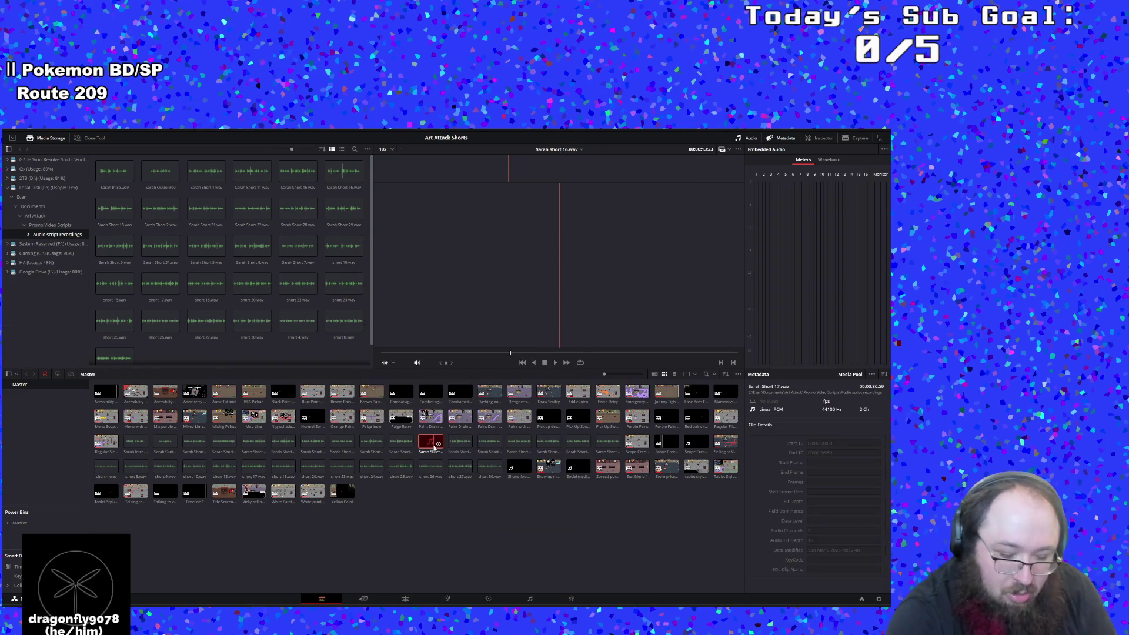
key(Delete)
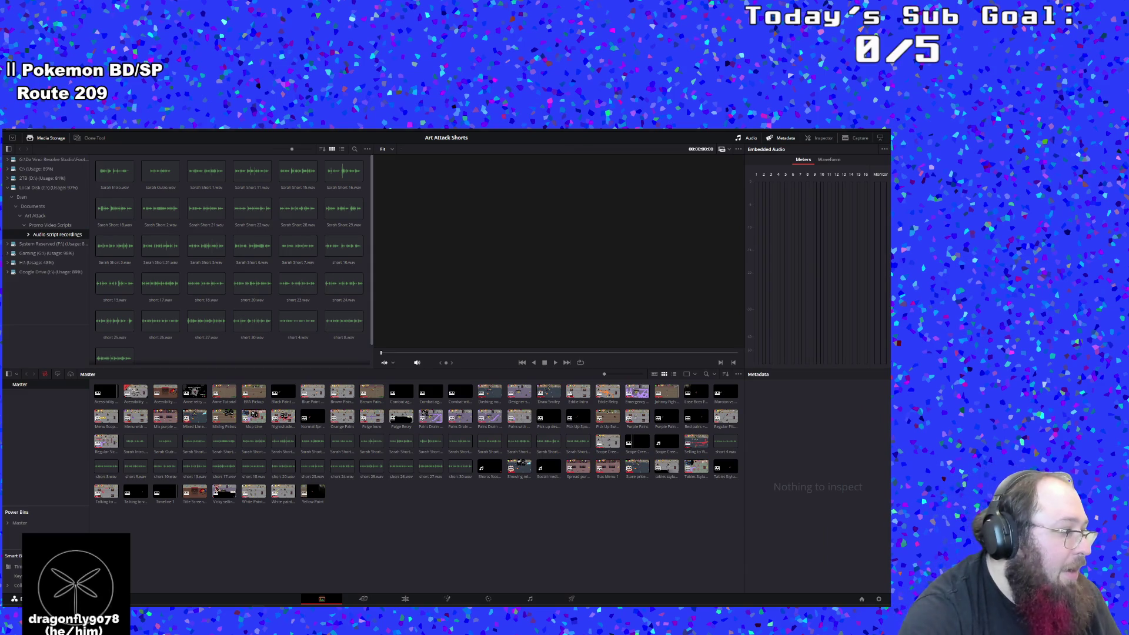
key(ctrl+z)
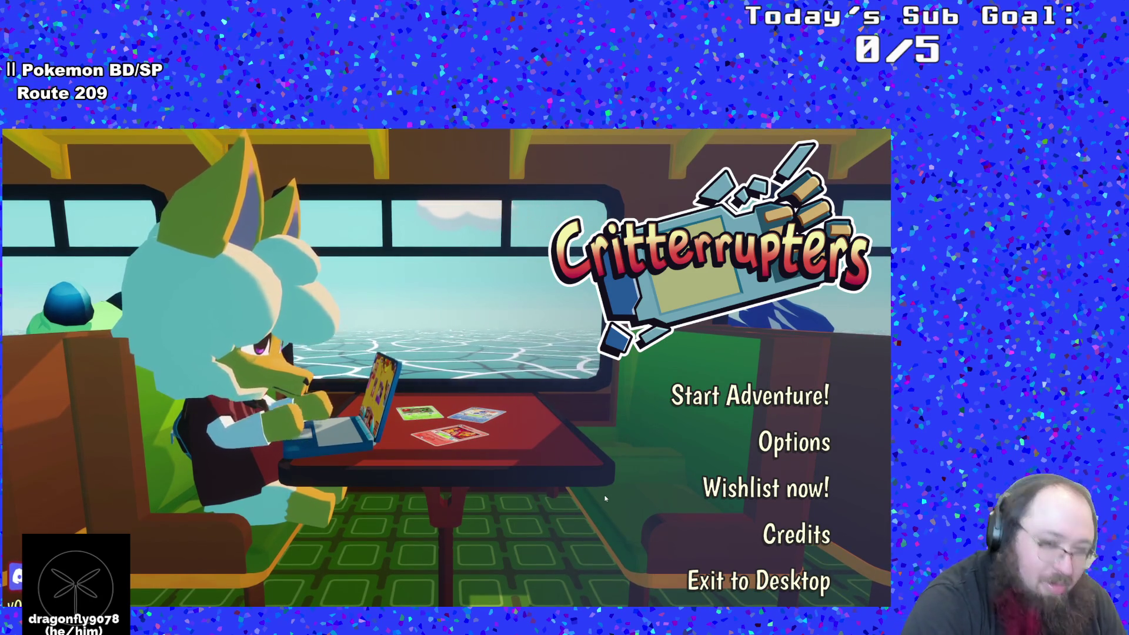
Switch from the Critterrupters title screen back to DaVinci Resolve with Alt+Tab
key(alt+Tab)
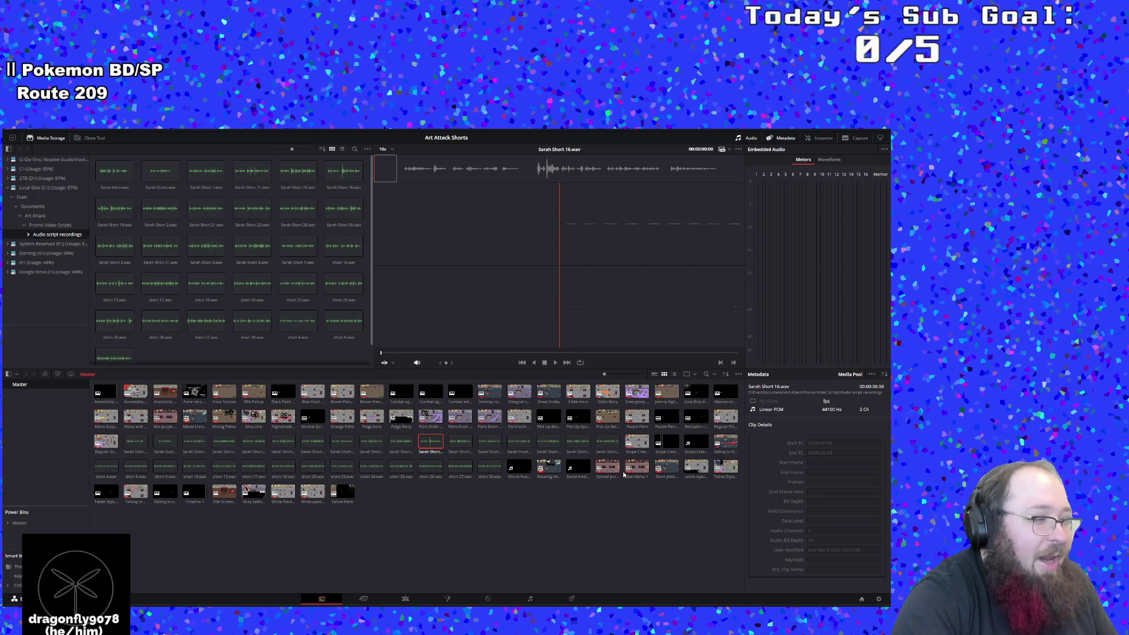
Clear the selection, go to the Cut page, and start a new timeline from short 17.wav
click(368, 524)
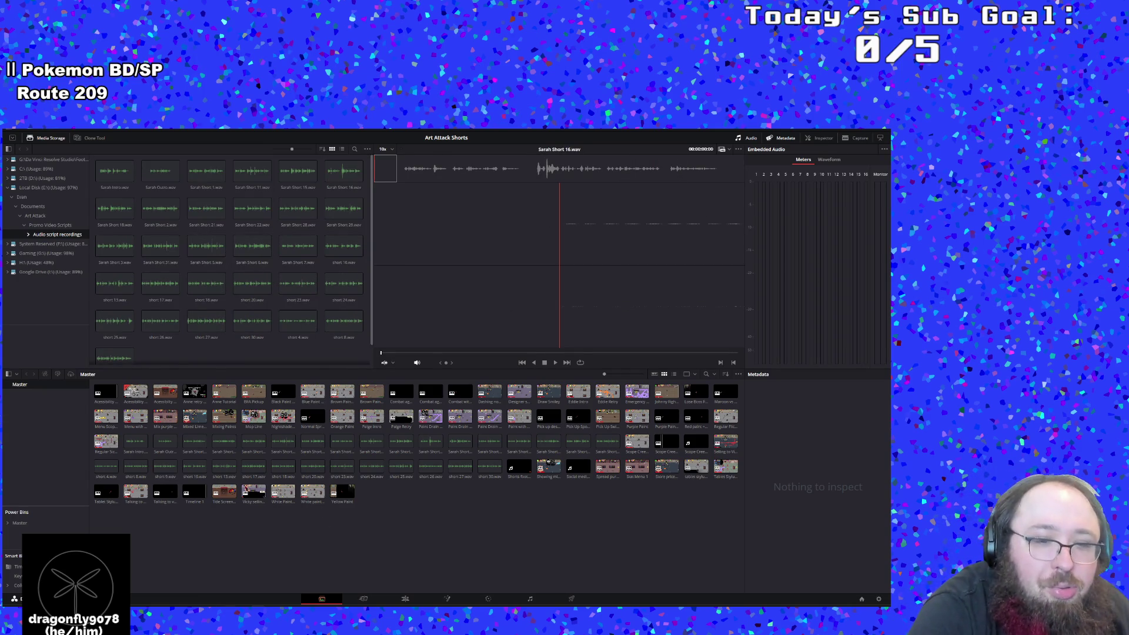
click(364, 599)
scroll(203, 283, down, 1)
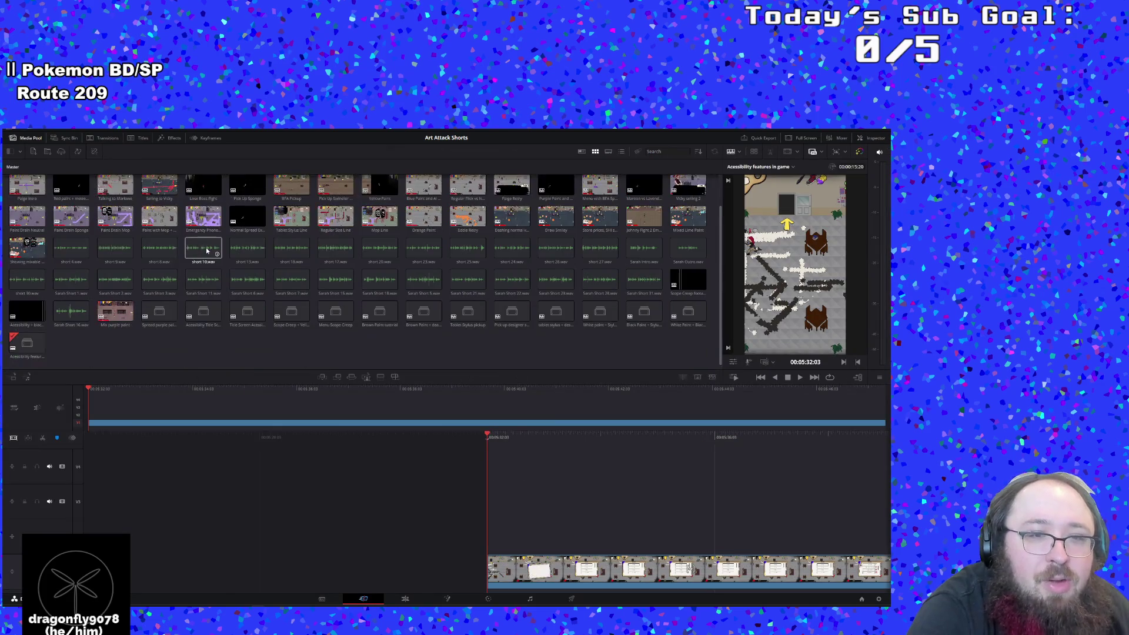
scroll(202, 289, up, 1)
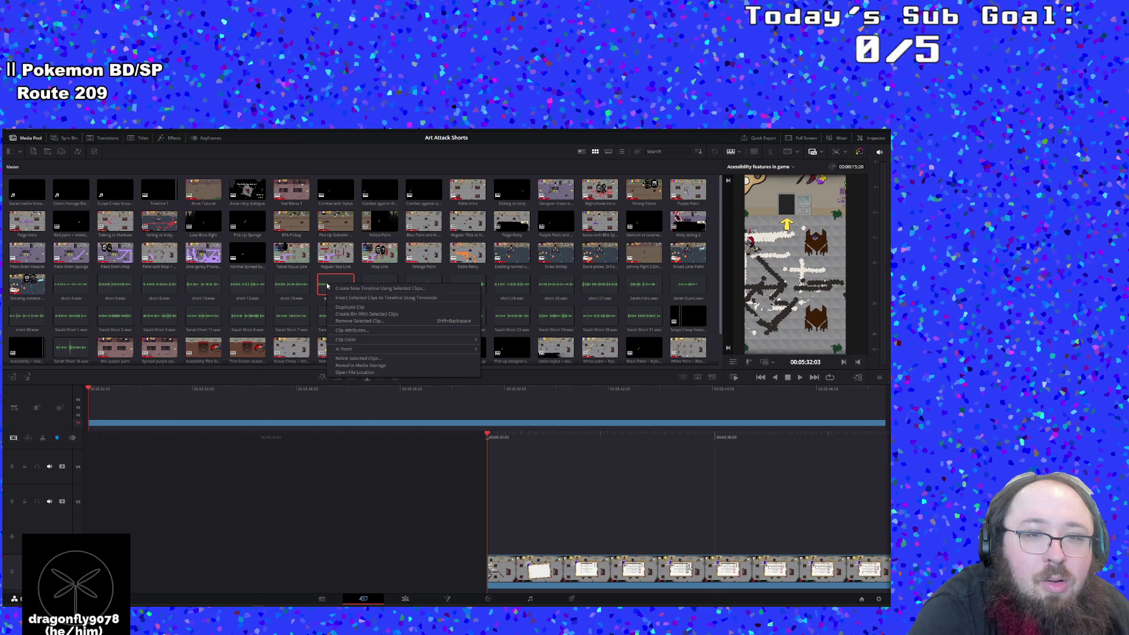
click(347, 290)
key(ctrl+n)
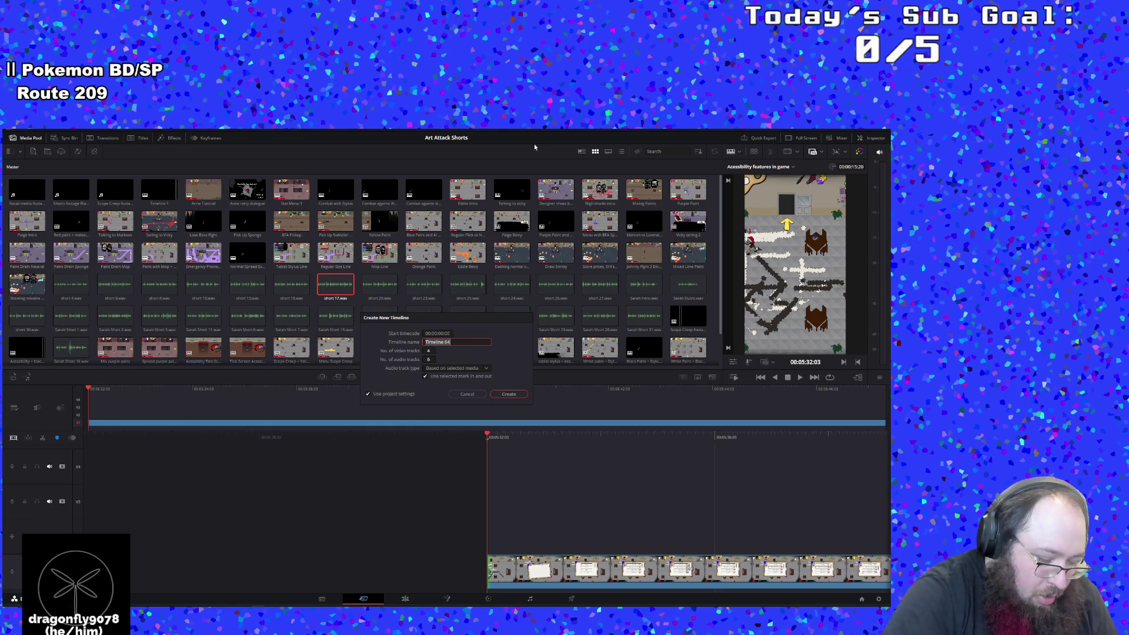
Create the timeline named 17 and play back its voice-over
text(17)
key(Return)
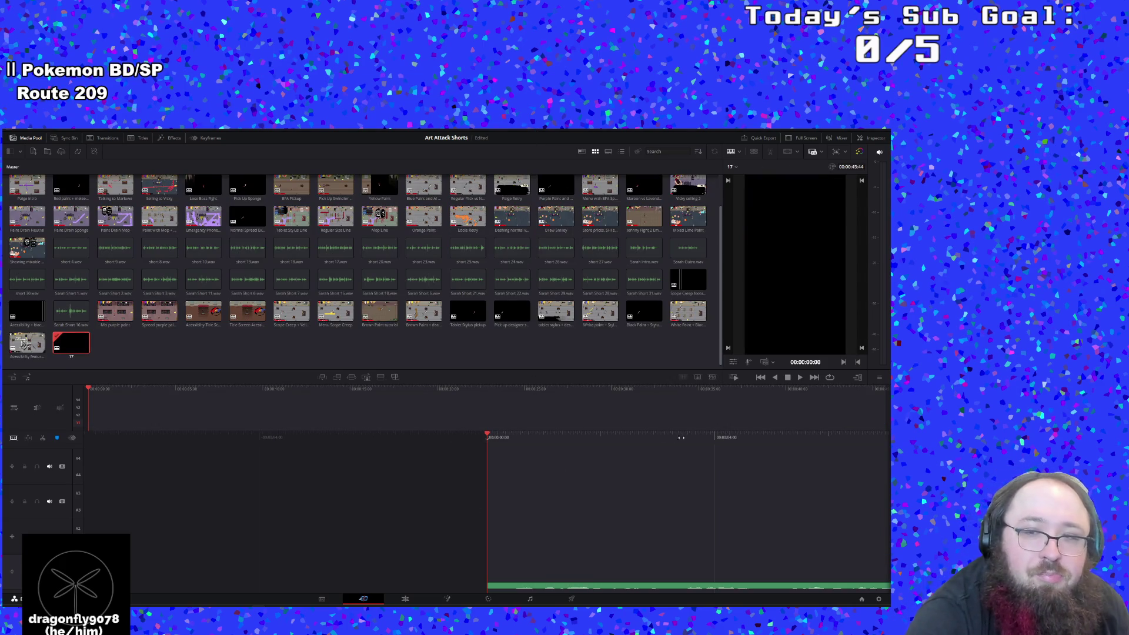
click(801, 378)
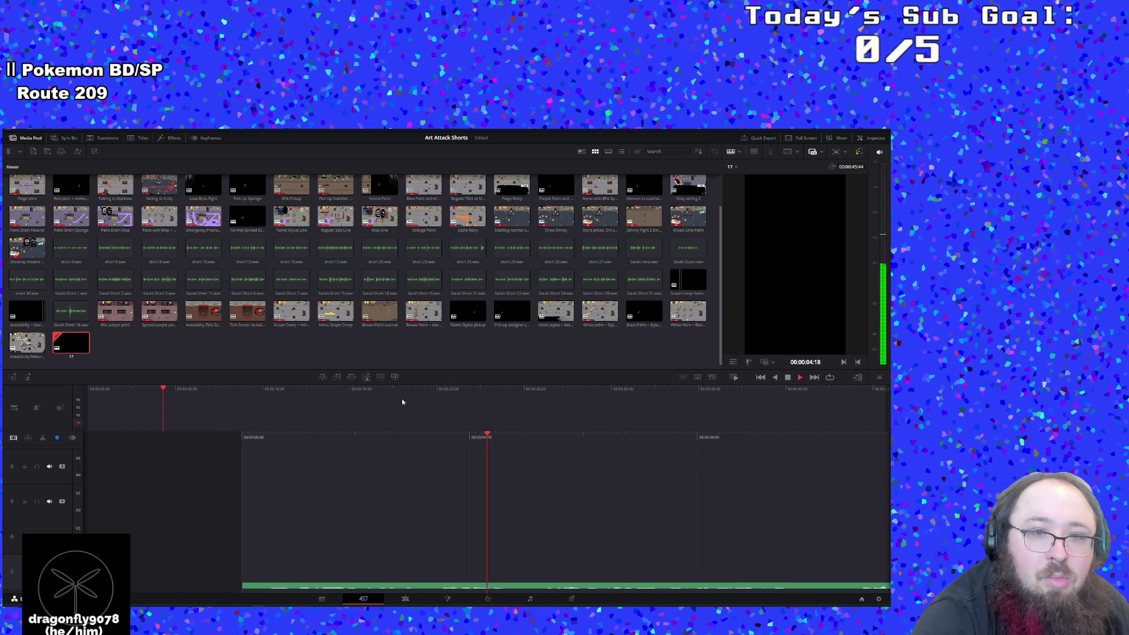
scroll(394, 352, up, 1)
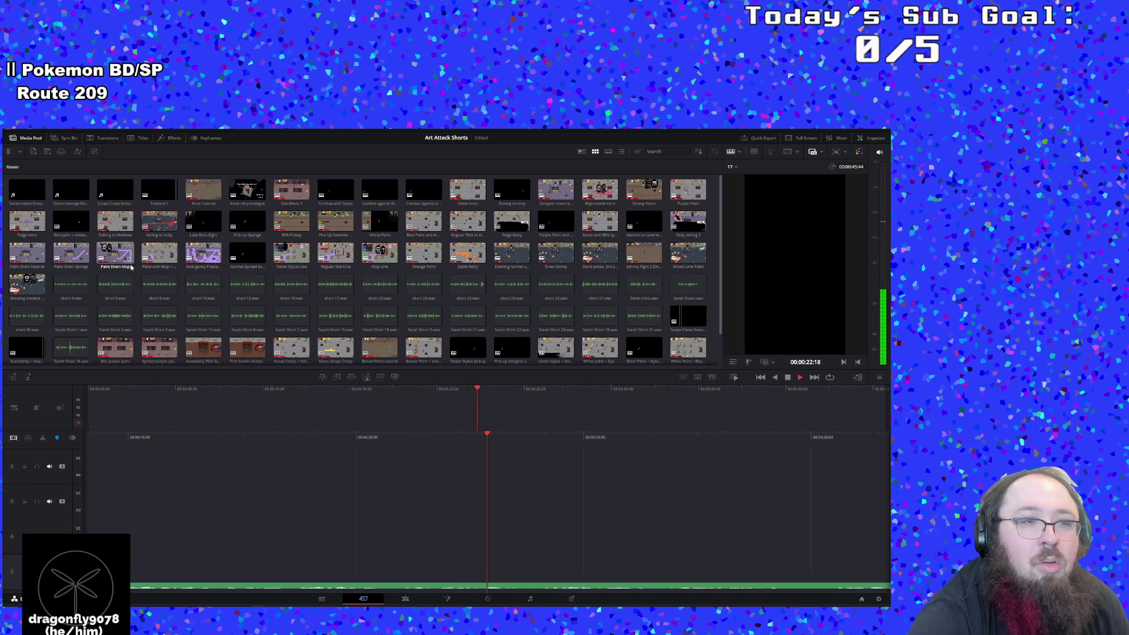
scroll(131, 267, down, 1)
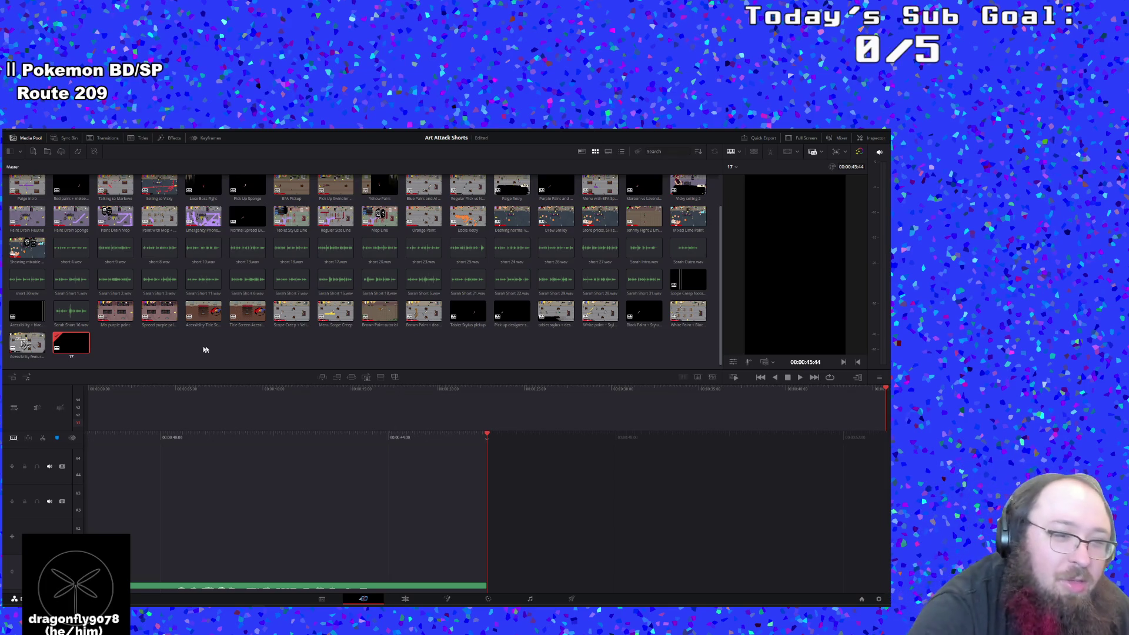
drag(122, 432, 545, 449)
Rewind timeline 17 to 00:00:00:00, browse the gameplay clips, and change the media pool sort order
mouse_move(494, 403)
mouse_down()
mouse_move(400, 389)
mouse_move(88, 389)
mouse_up()
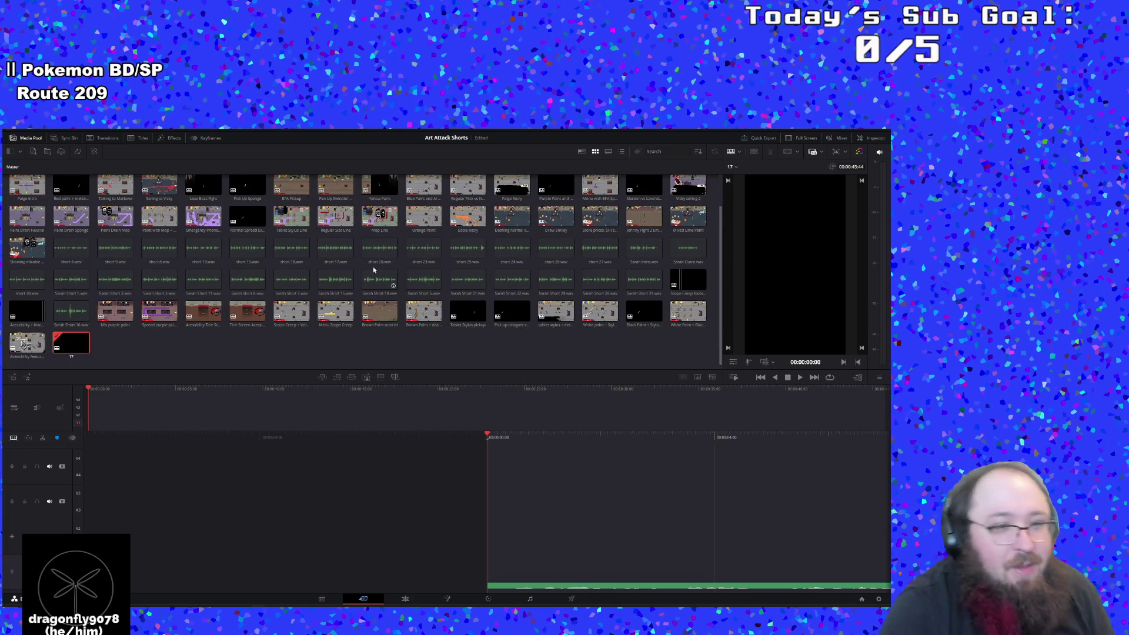
click(423, 310)
scroll(477, 258, up, 1)
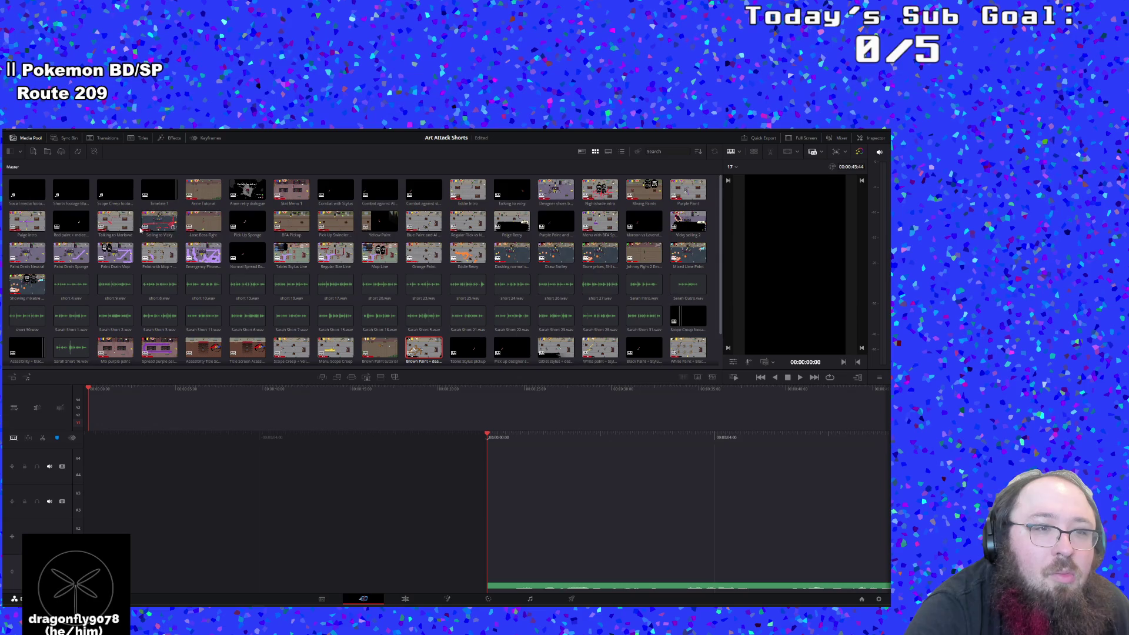
mouse_move(59, 259)
mouse_down()
mouse_move(79, 256)
mouse_move(421, 504)
mouse_move(486, 523)
mouse_move(248, 273)
mouse_move(246, 224)
mouse_move(202, 192)
mouse_move(400, 268)
mouse_up()
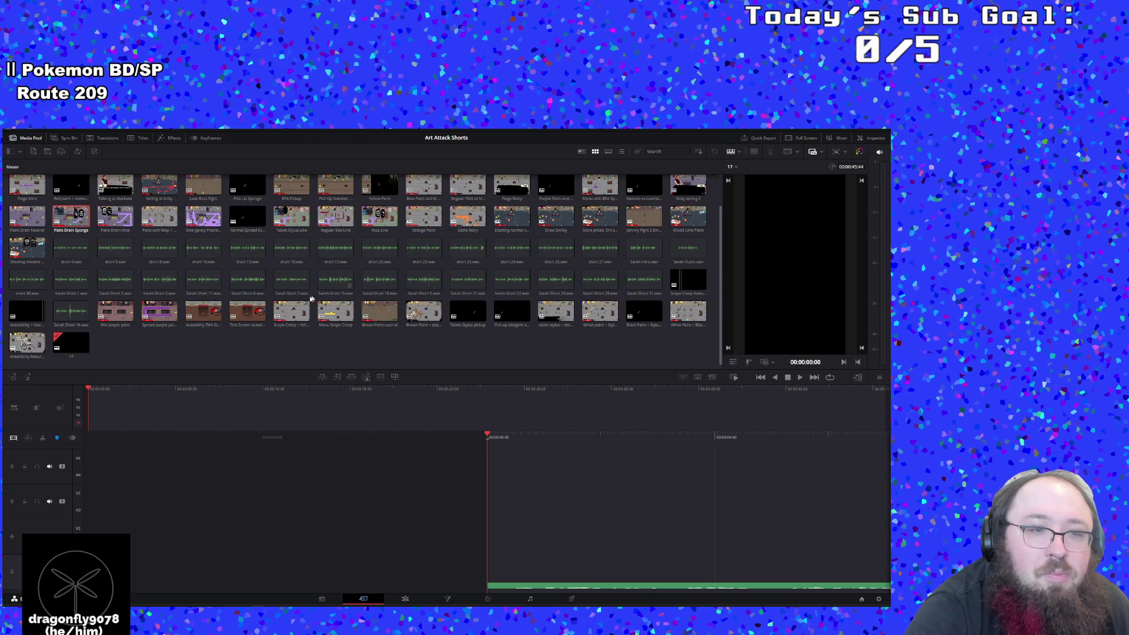
scroll(249, 334, up, 1)
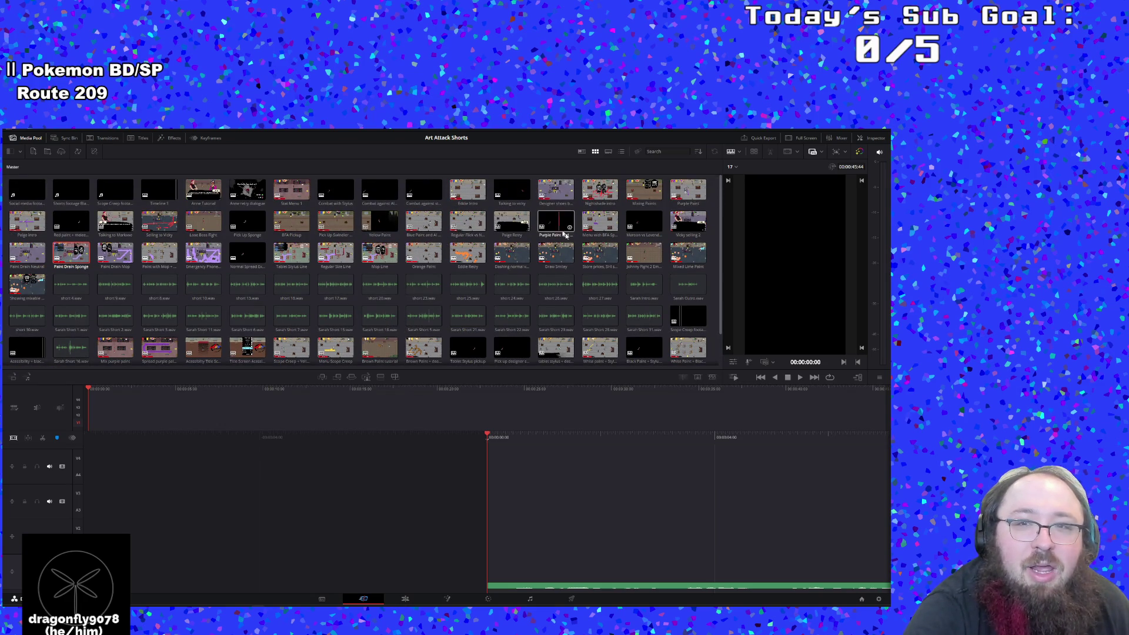
scroll(593, 264, down, 1)
scroll(524, 311, up, 1)
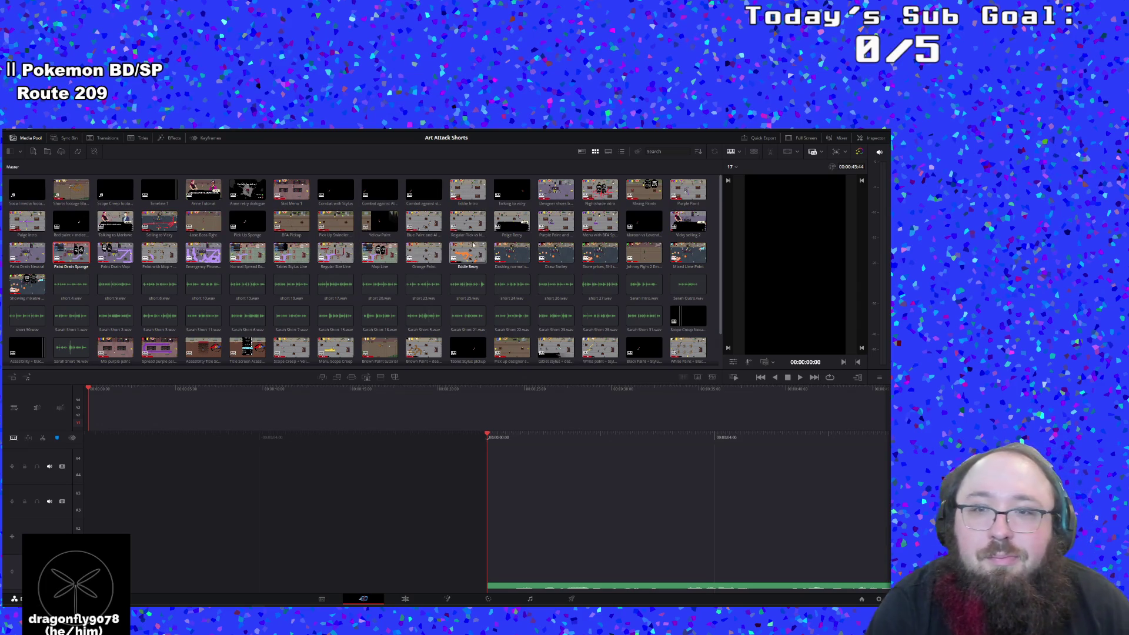
scroll(576, 244, down, 2)
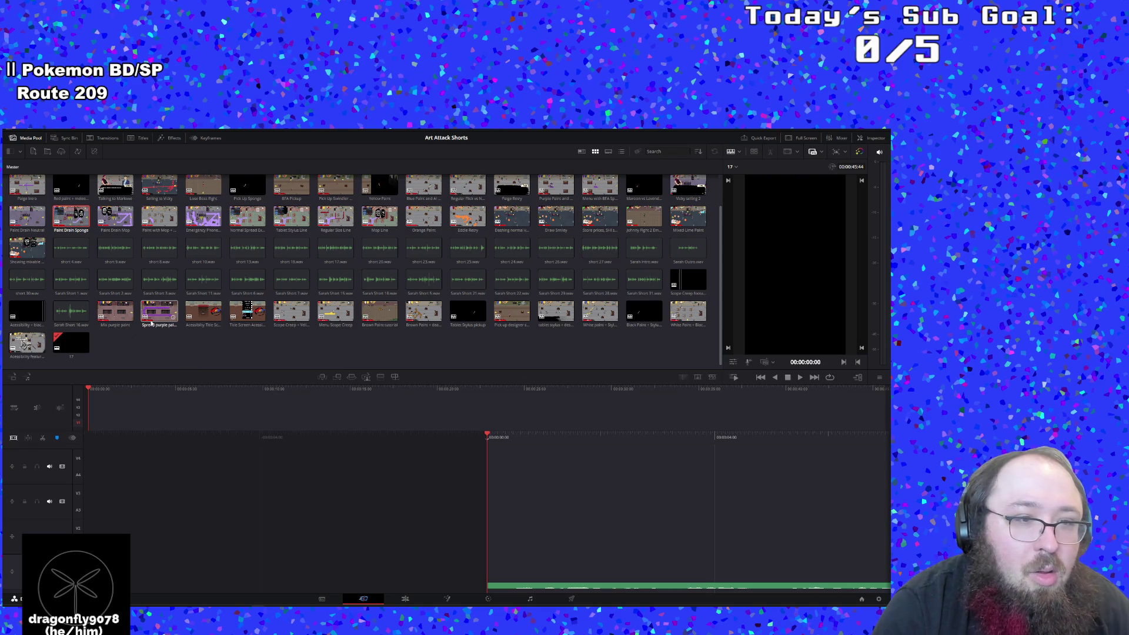
scroll(171, 323, up, 2)
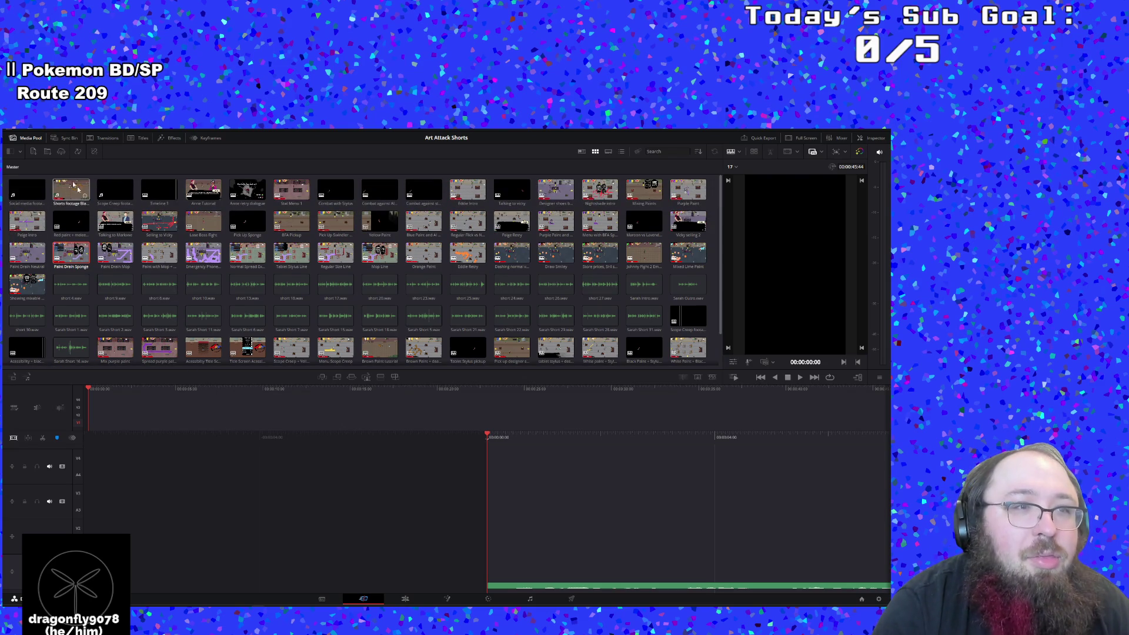
click(582, 152)
Restore the media pool clip order and search for 'J' to find the Johnny Fight clip
click(594, 152)
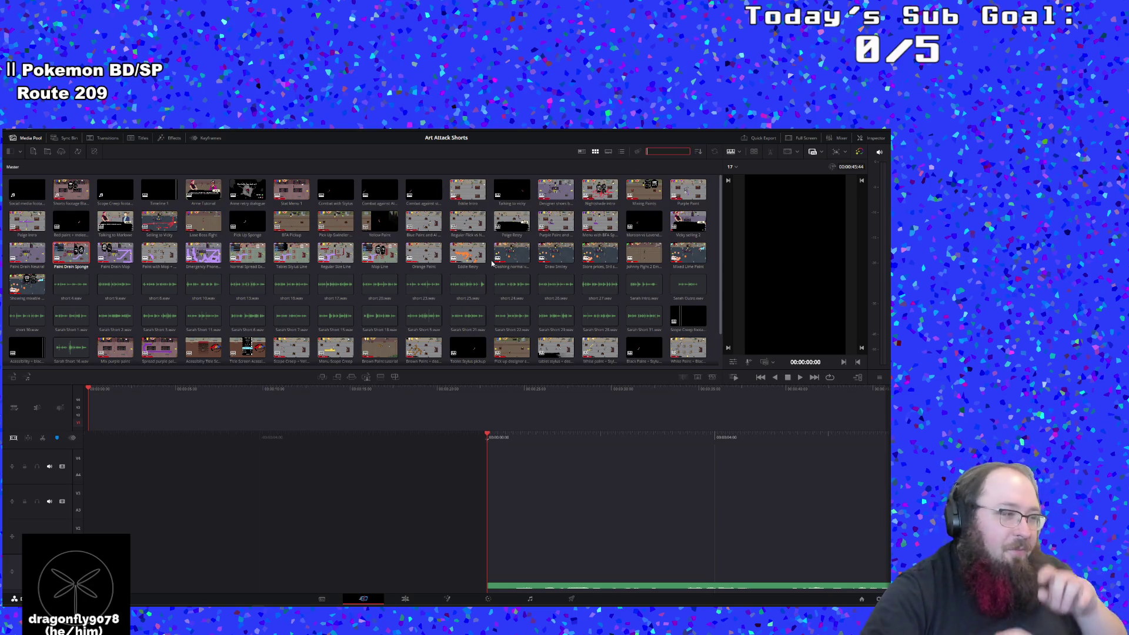
text(BOSS)
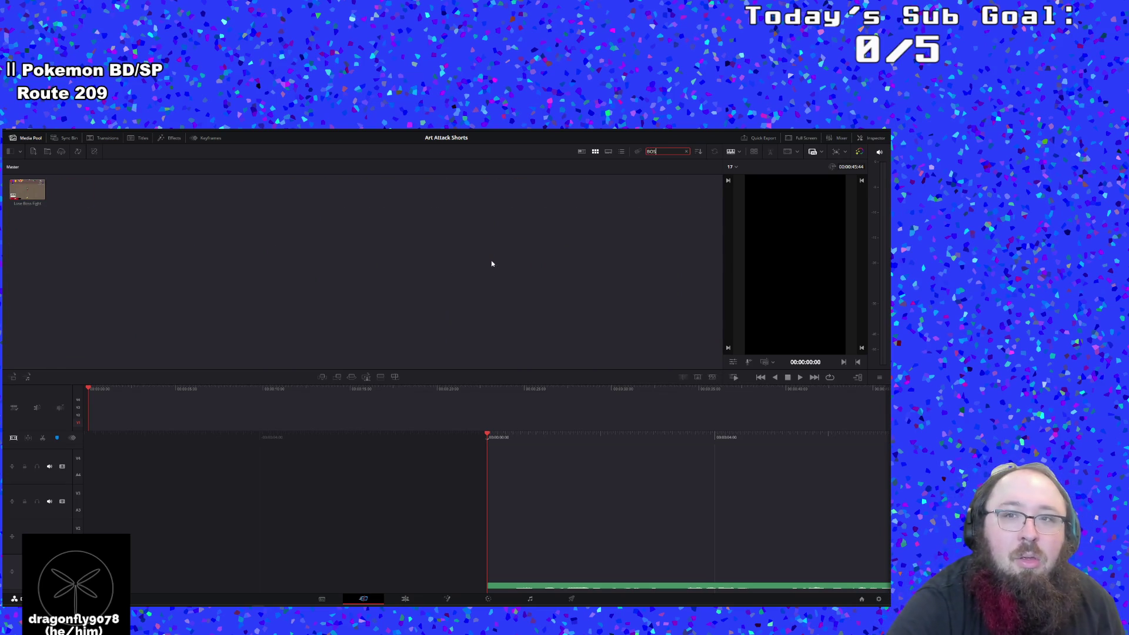
key(BackSpace)
key(BackSpace)
key(BackSpace)
text(J)
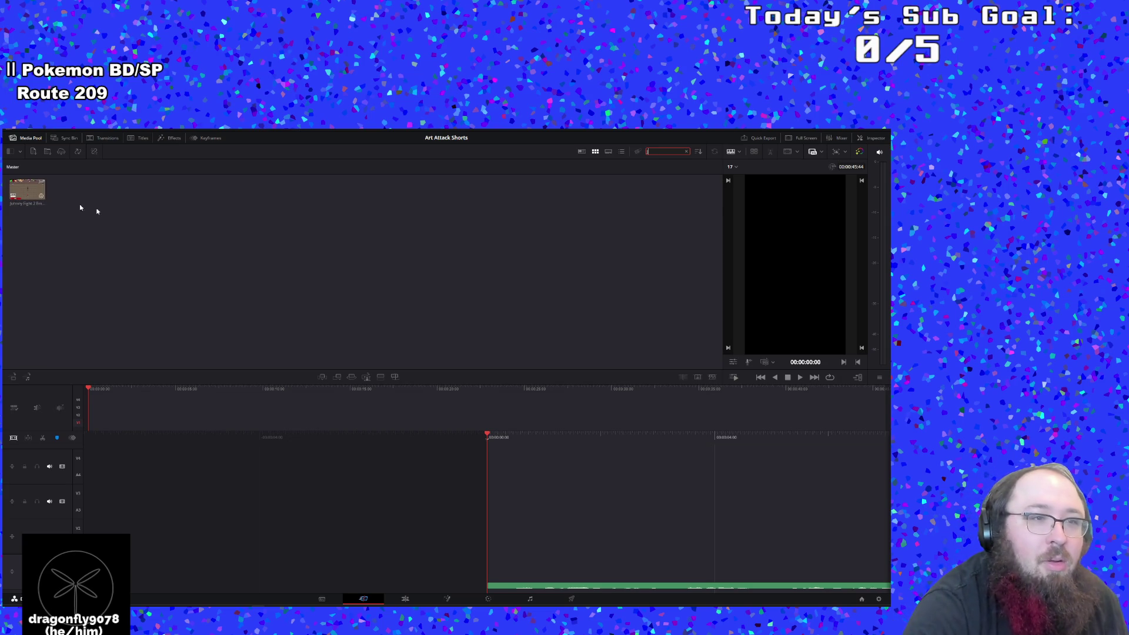
Drop the Johnny Fight clip on the timeline, preview it, then resume playback on the Edit page
drag(30, 197, 533, 495)
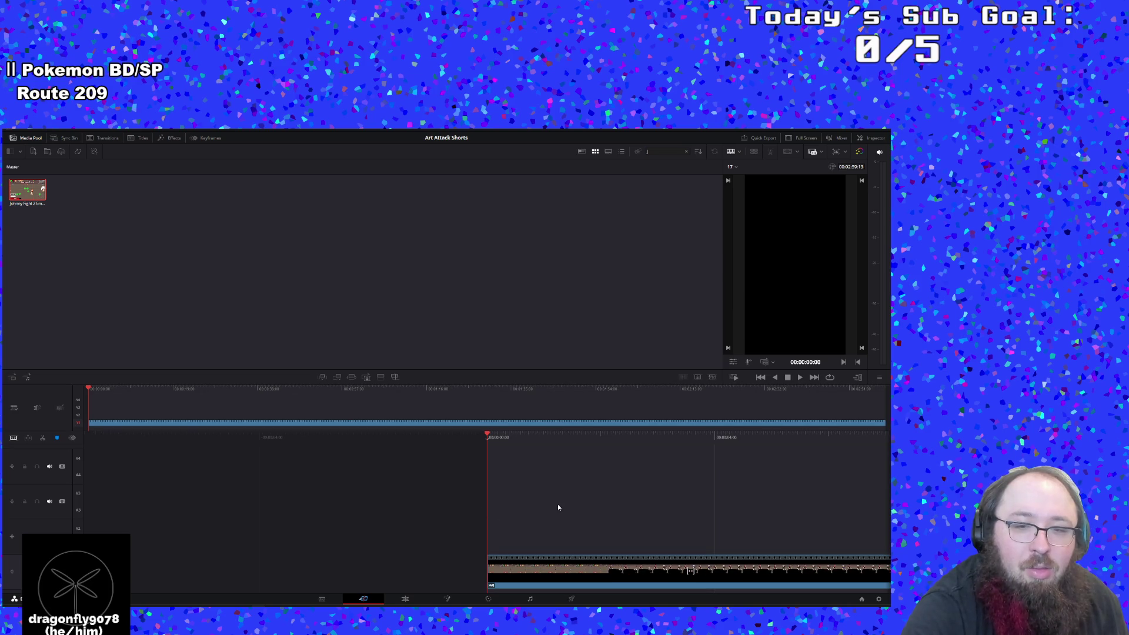
click(799, 378)
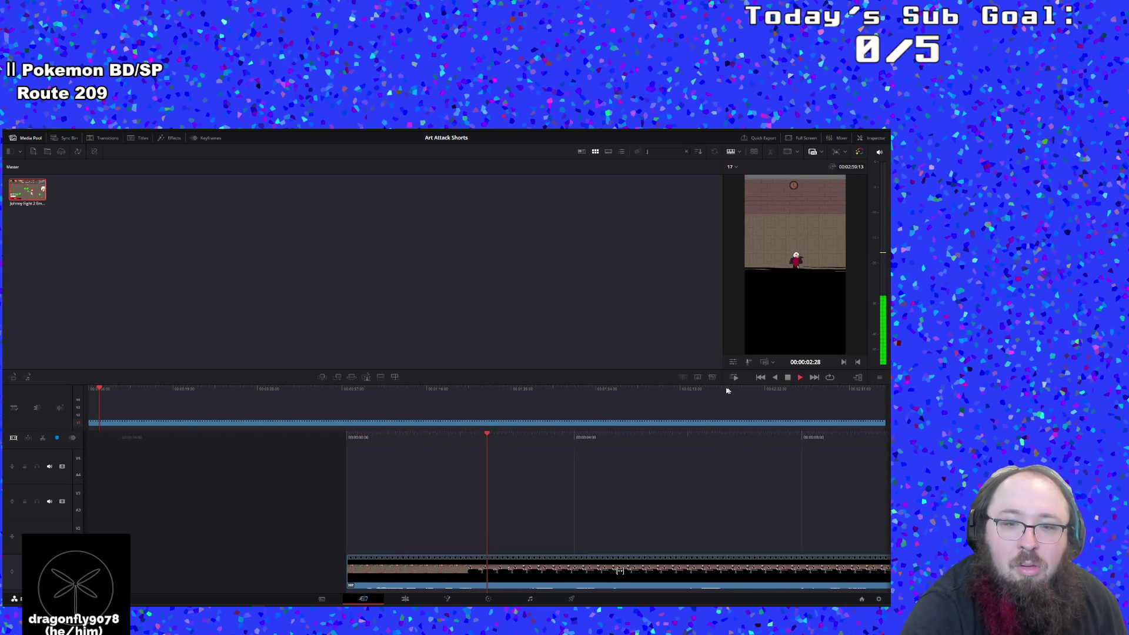
key(space)
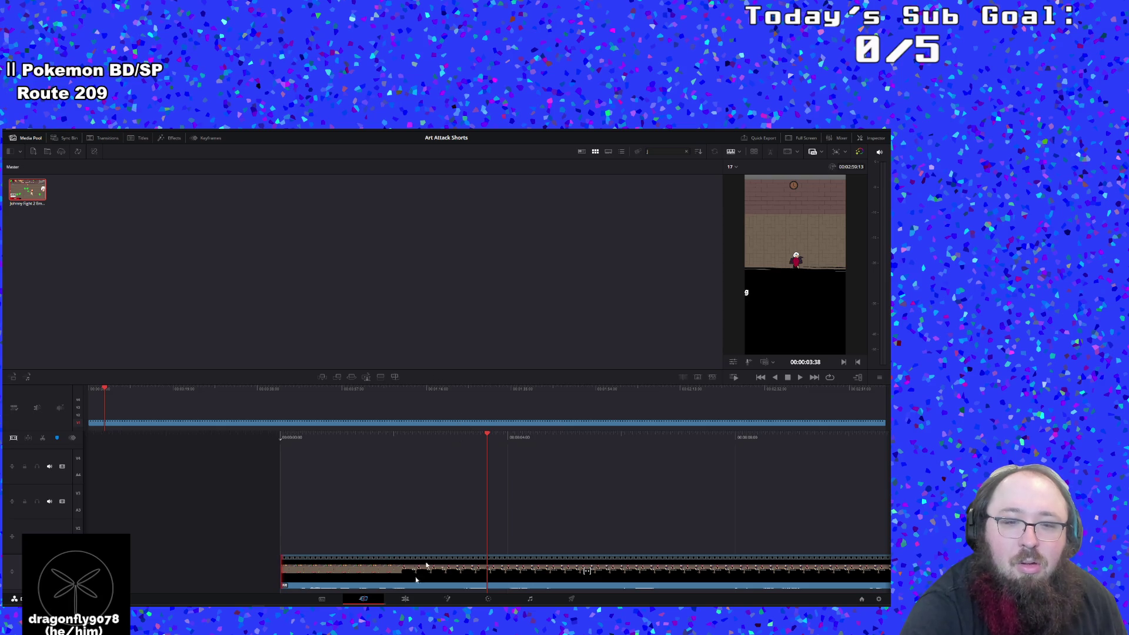
click(404, 598)
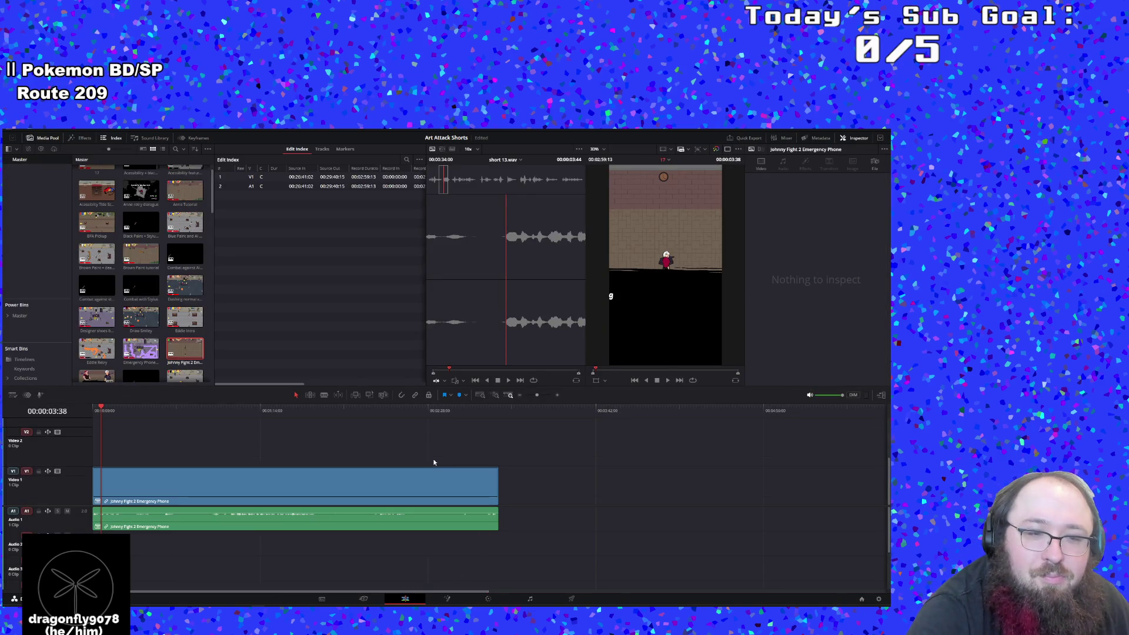
click(668, 381)
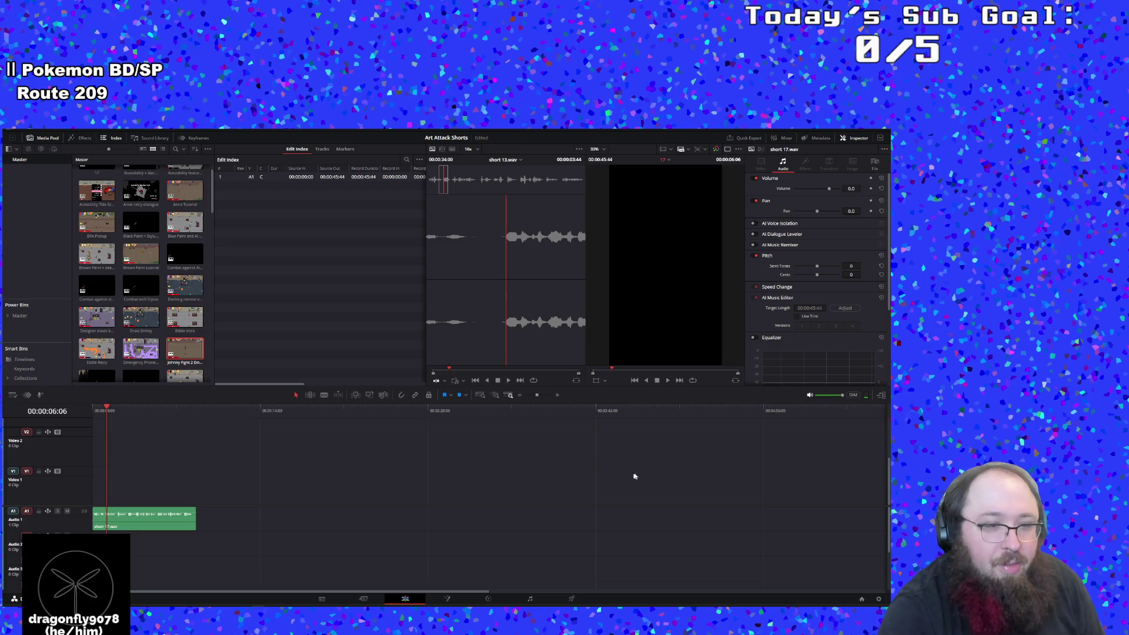
Undo the overlong drop, trim the Johnny Fight clip's head and slide it back near the timeline start
mouse_move(187, 349)
mouse_down()
mouse_move(213, 447)
mouse_move(213, 477)
mouse_move(197, 478)
mouse_up()
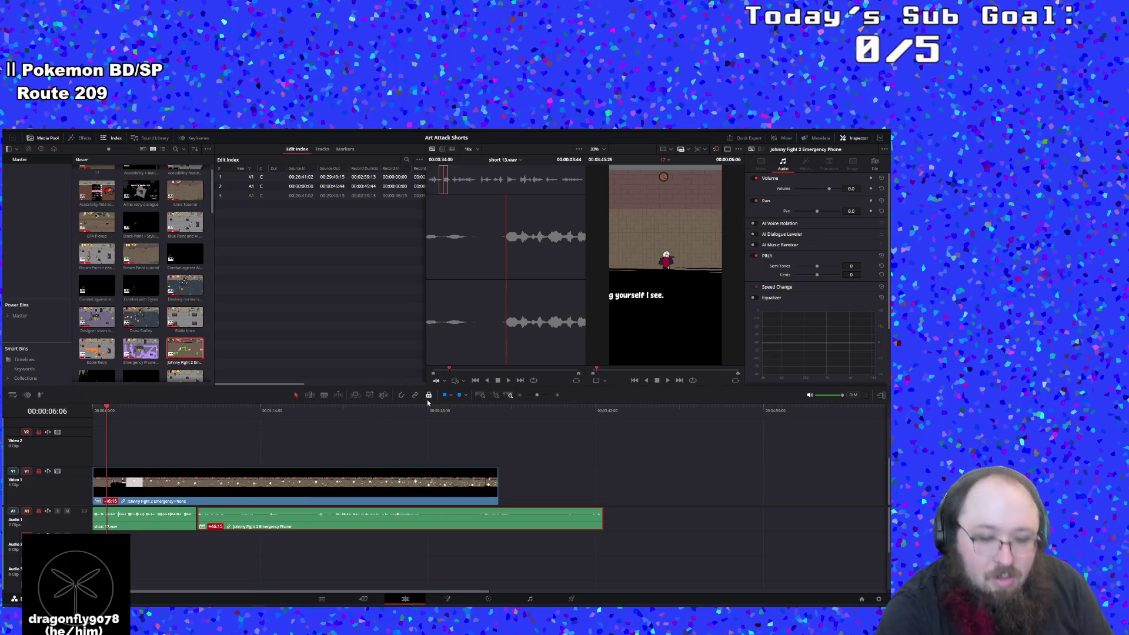
key(ctrl+z)
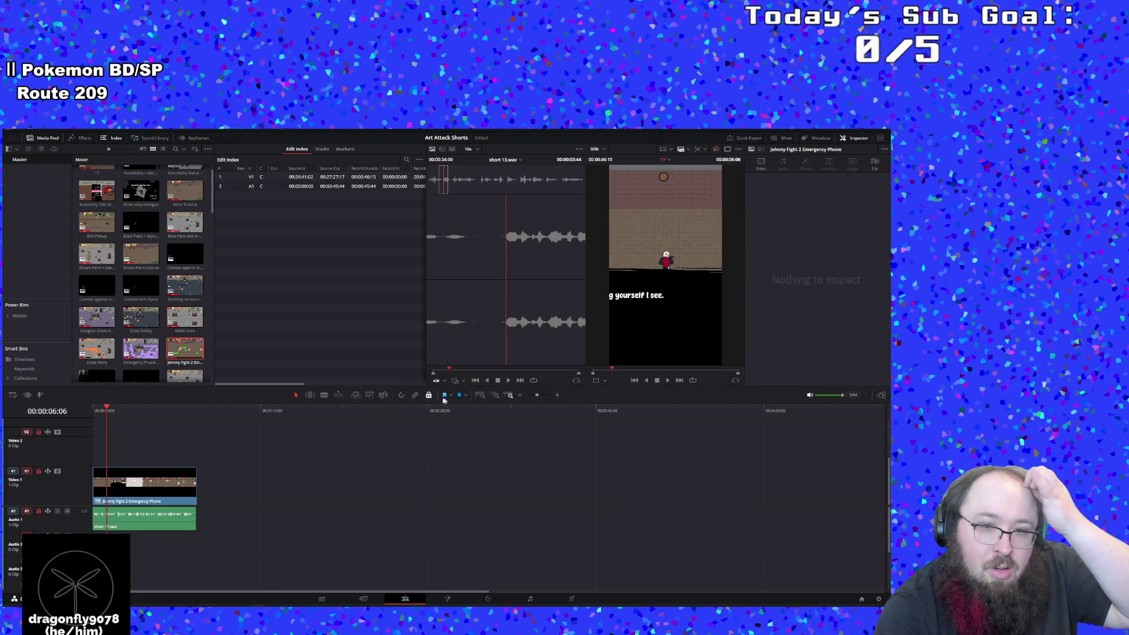
click(147, 478)
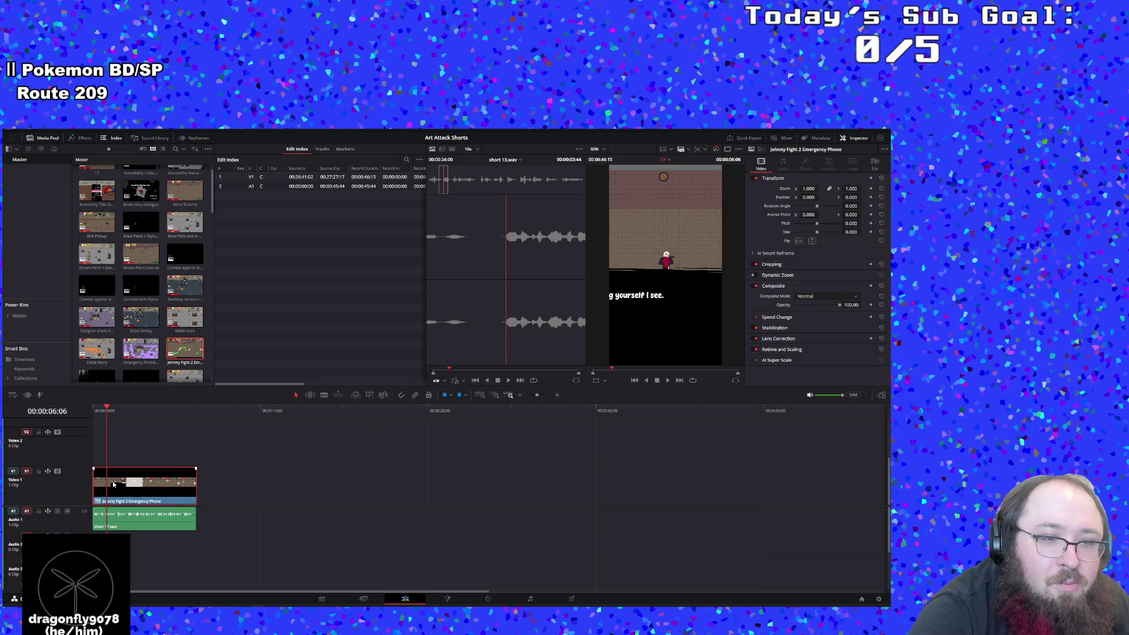
drag(97, 480, 110, 482)
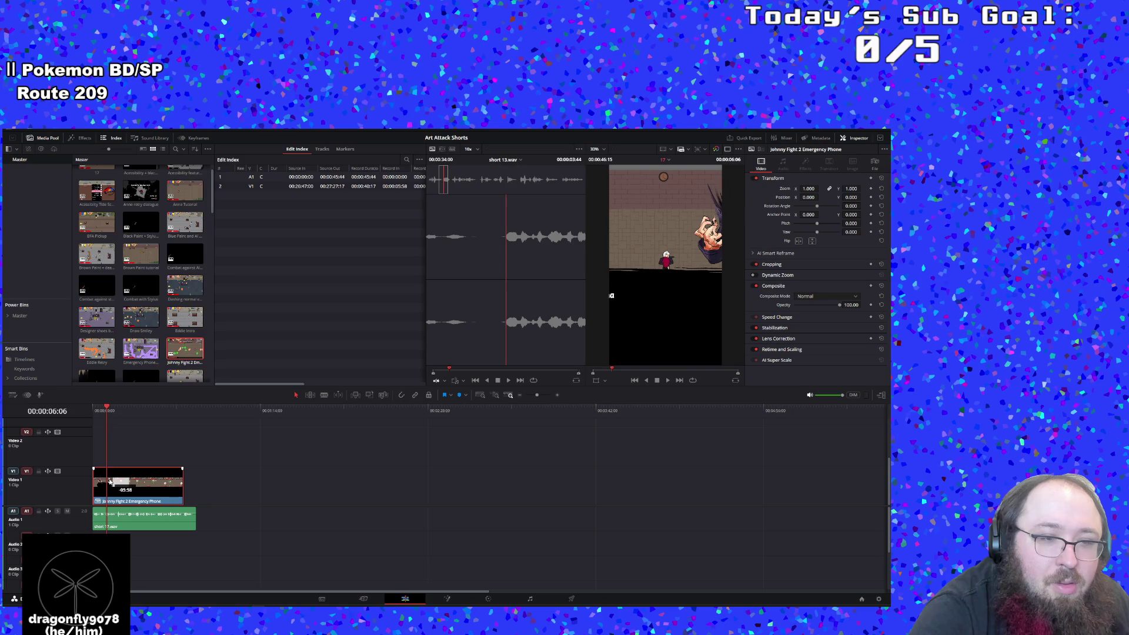
key(Home)
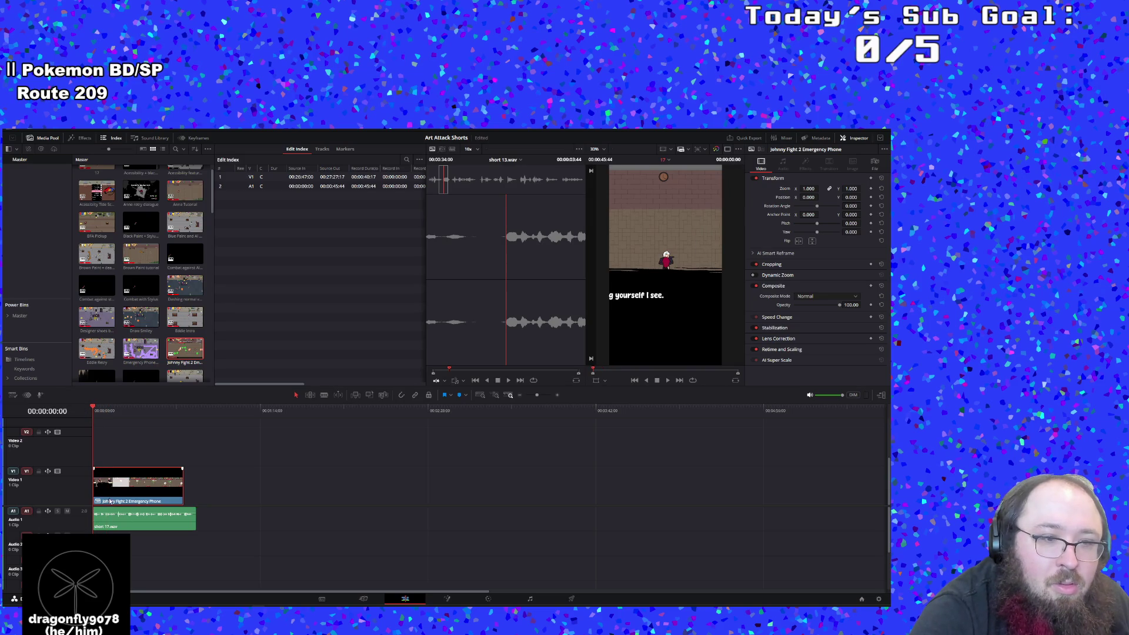
drag(94, 490, 117, 489)
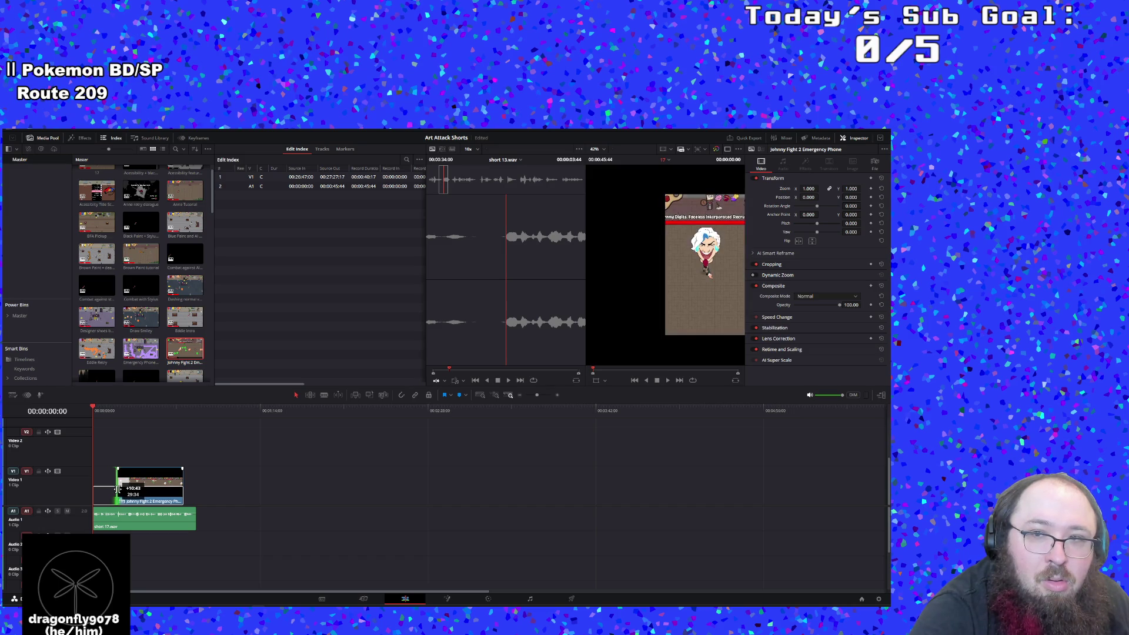
mouse_move(119, 488)
mouse_down()
mouse_move(156, 489)
mouse_move(125, 489)
mouse_up()
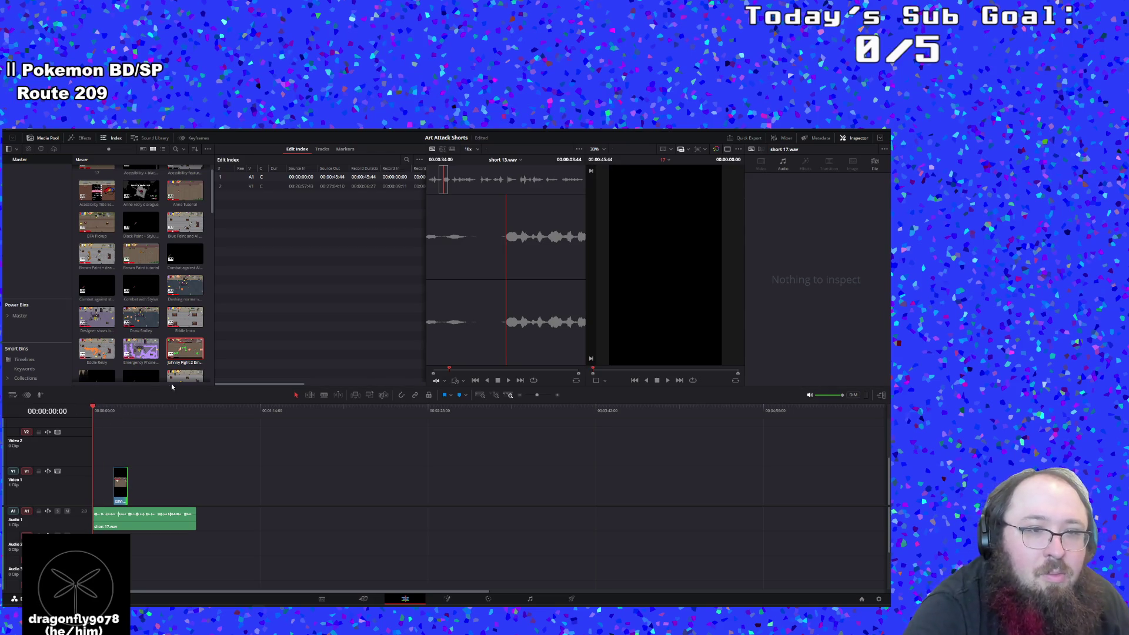
Add the Designer shoes buy and combat clip to the timeline and delete its audio
scroll(169, 351, down, 1)
scroll(170, 352, down, 2)
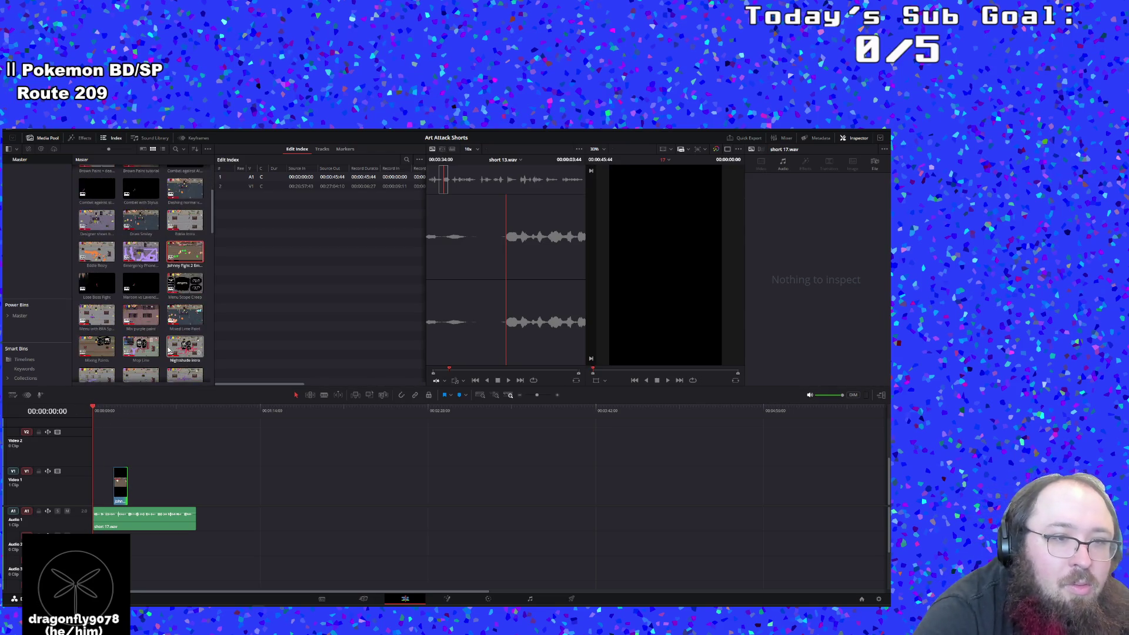
scroll(153, 351, down, 2)
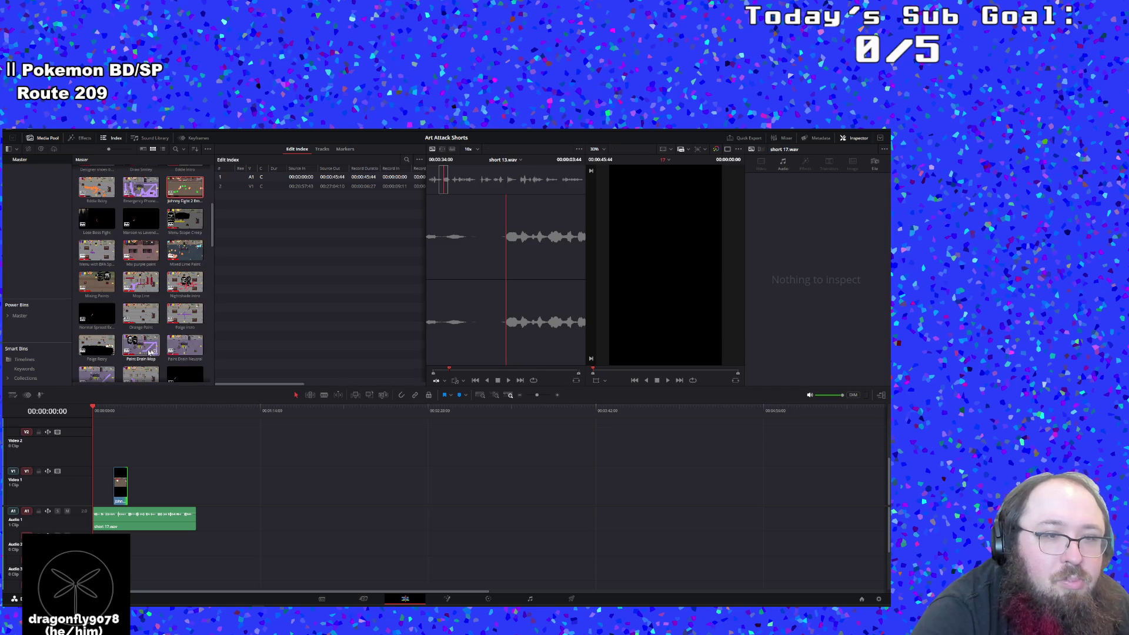
scroll(150, 352, up, 3)
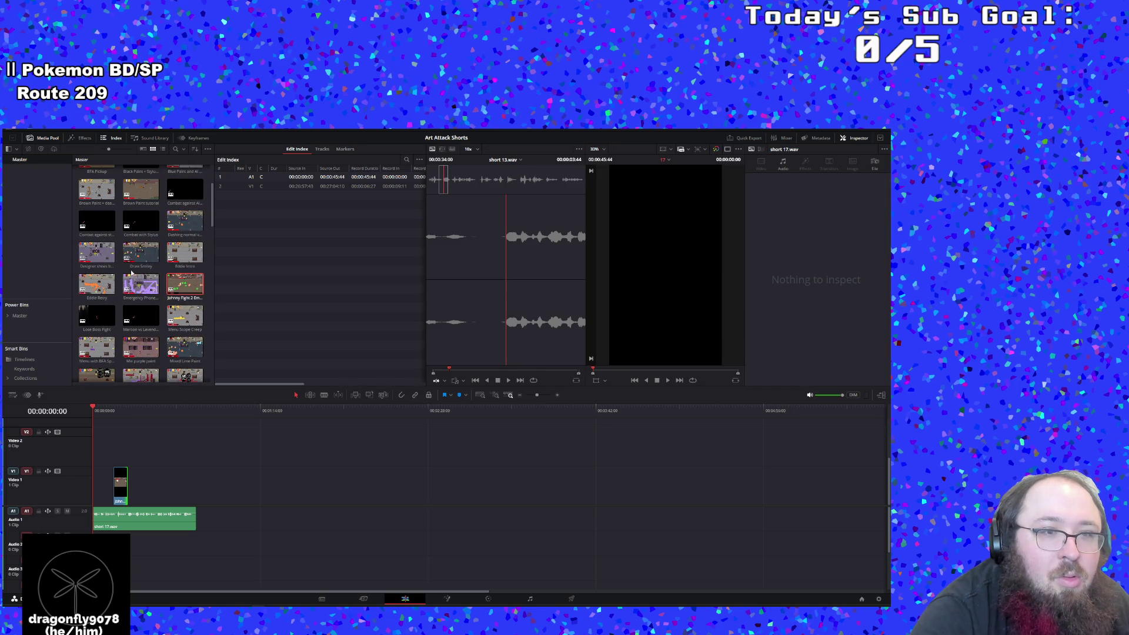
mouse_move(90, 265)
mouse_down()
mouse_move(134, 424)
mouse_move(181, 450)
mouse_move(133, 482)
mouse_move(142, 473)
mouse_move(160, 556)
mouse_move(418, 581)
mouse_move(450, 524)
mouse_move(419, 545)
mouse_up()
key(Delete)
Move the Designer shoes clip to the start, shorten its end, play back and zoom the timeline in
mouse_move(184, 446)
mouse_down()
mouse_move(136, 456)
mouse_move(130, 436)
mouse_up()
mouse_move(198, 452)
mouse_down()
mouse_move(97, 442)
mouse_move(97, 465)
mouse_move(141, 457)
mouse_move(137, 483)
mouse_move(101, 483)
mouse_move(132, 489)
mouse_move(112, 488)
mouse_up()
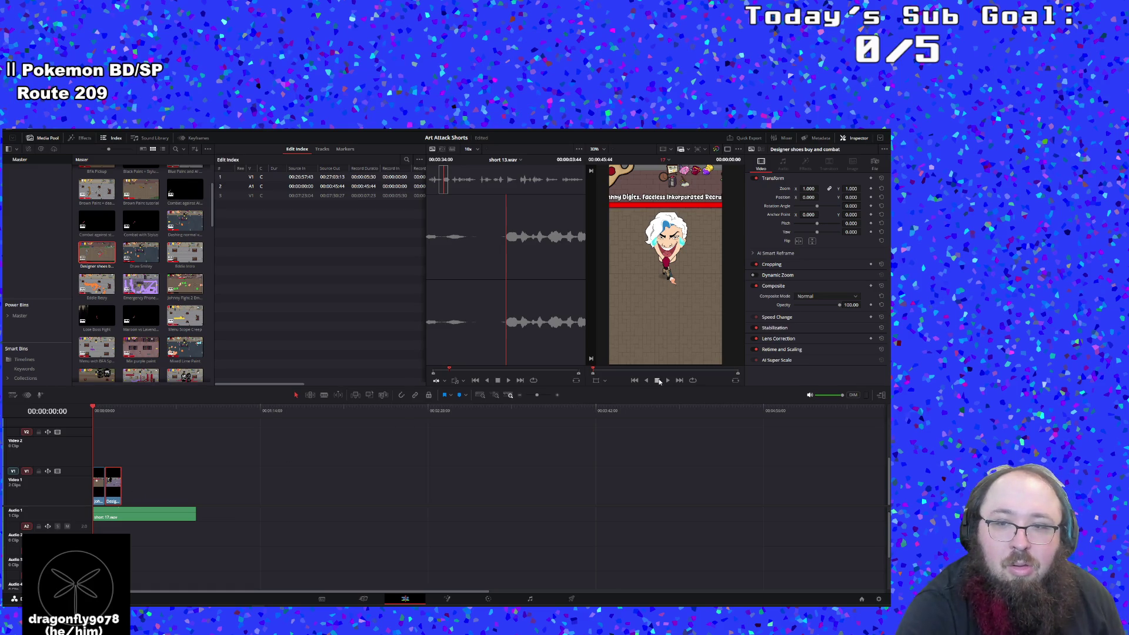
click(666, 381)
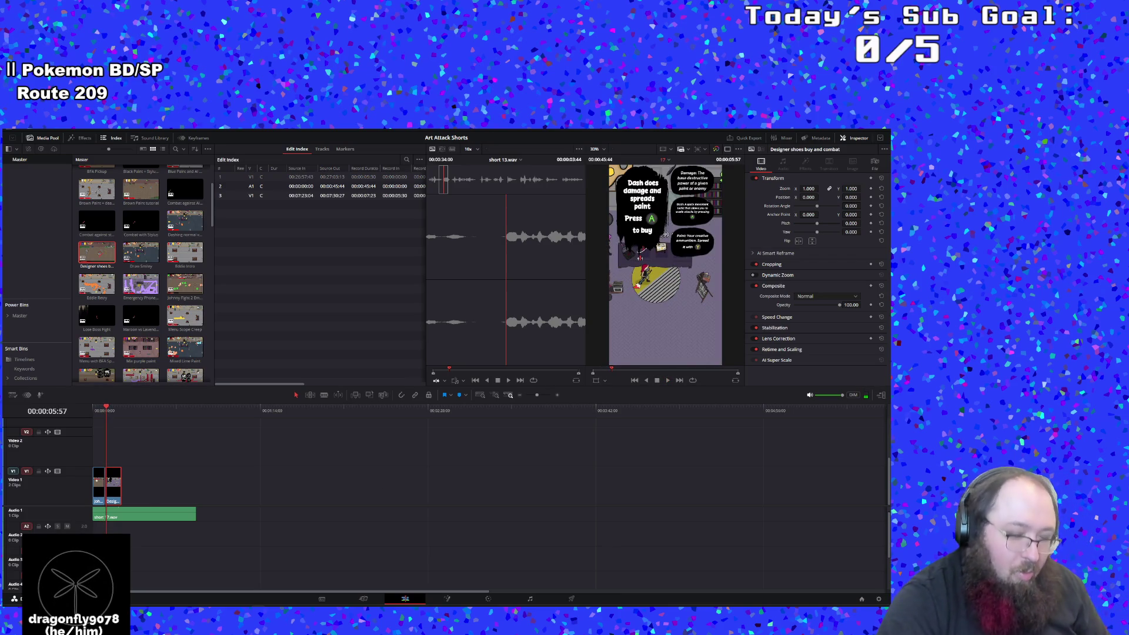
key(ctrl+equal)
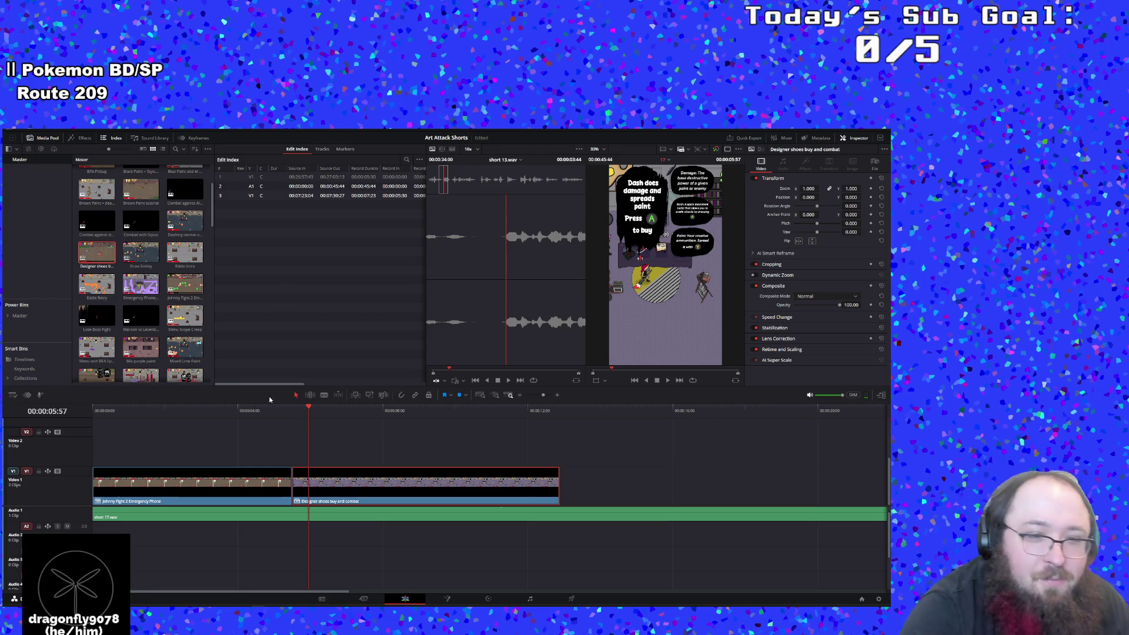
Trim the Johnny Fight clip's start and end, keeping it first, and replay from the start
click(224, 488)
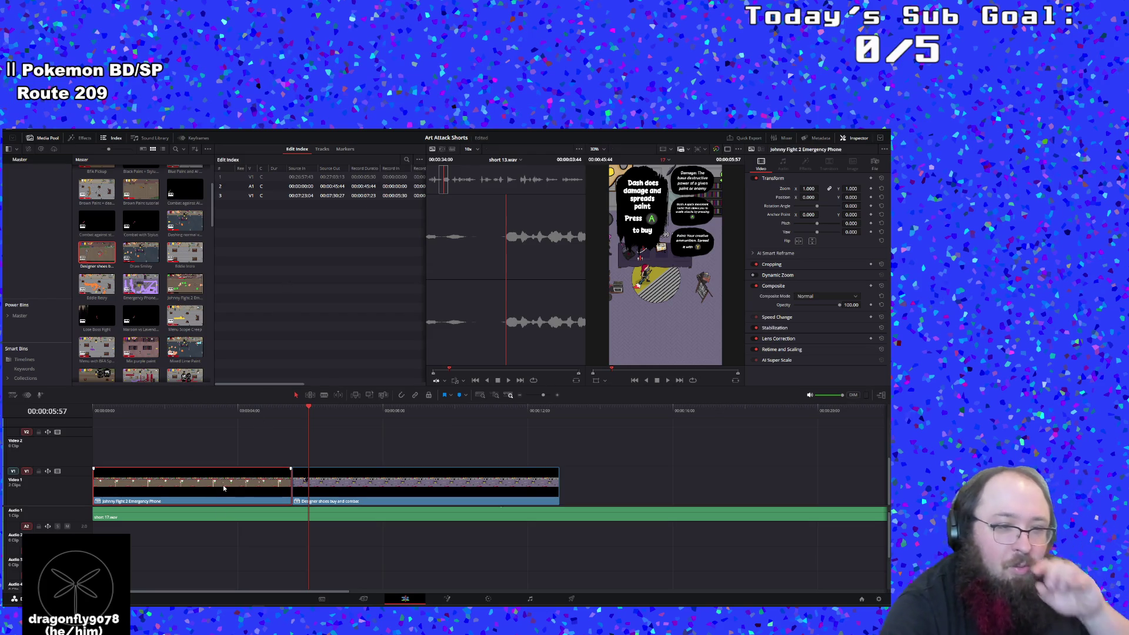
mouse_move(324, 496)
mouse_down()
mouse_move(512, 499)
mouse_move(371, 505)
mouse_up()
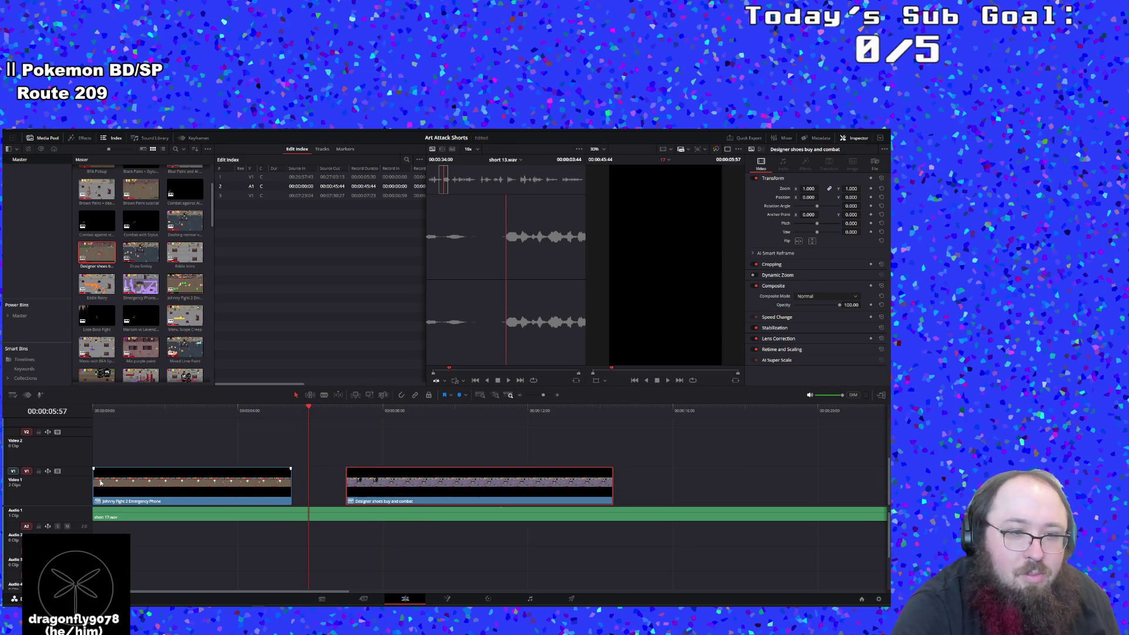
mouse_move(98, 478)
mouse_down()
mouse_move(185, 483)
mouse_move(134, 483)
mouse_up()
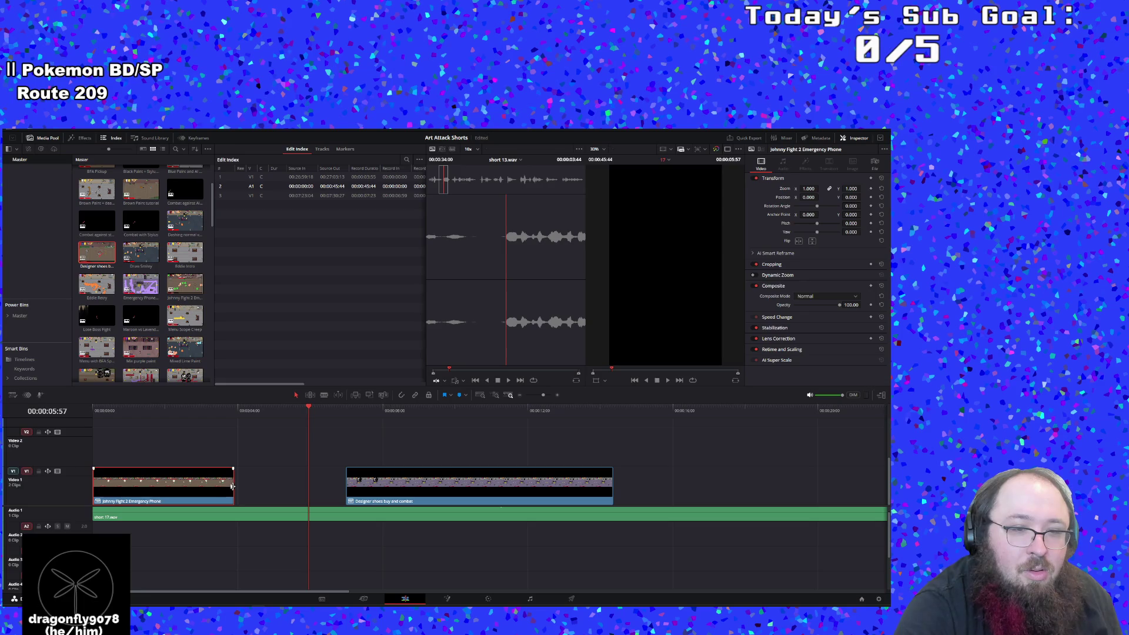
drag(232, 486, 201, 486)
drag(129, 410, 94, 410)
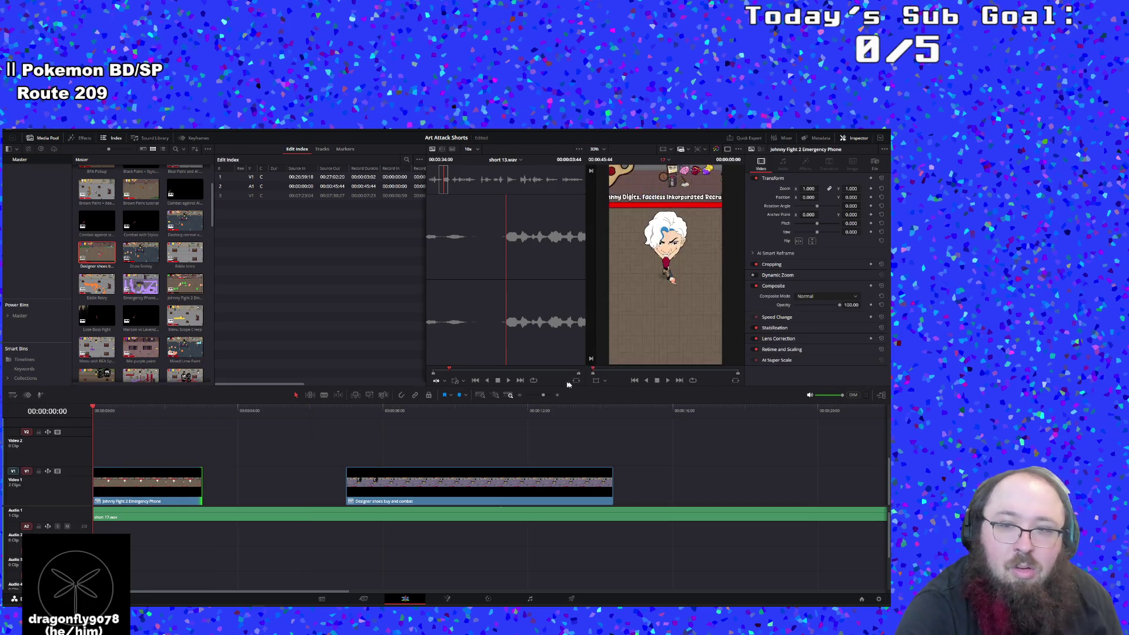
click(668, 380)
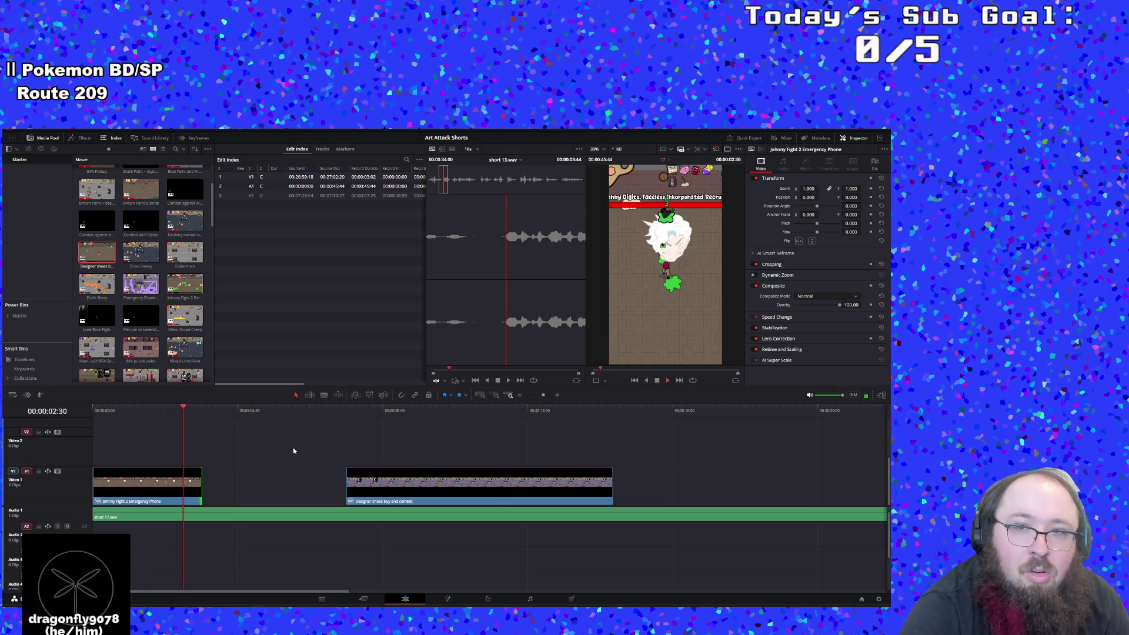
mouse_move(170, 486)
mouse_down()
mouse_move(236, 485)
mouse_move(119, 485)
mouse_up()
click(94, 411)
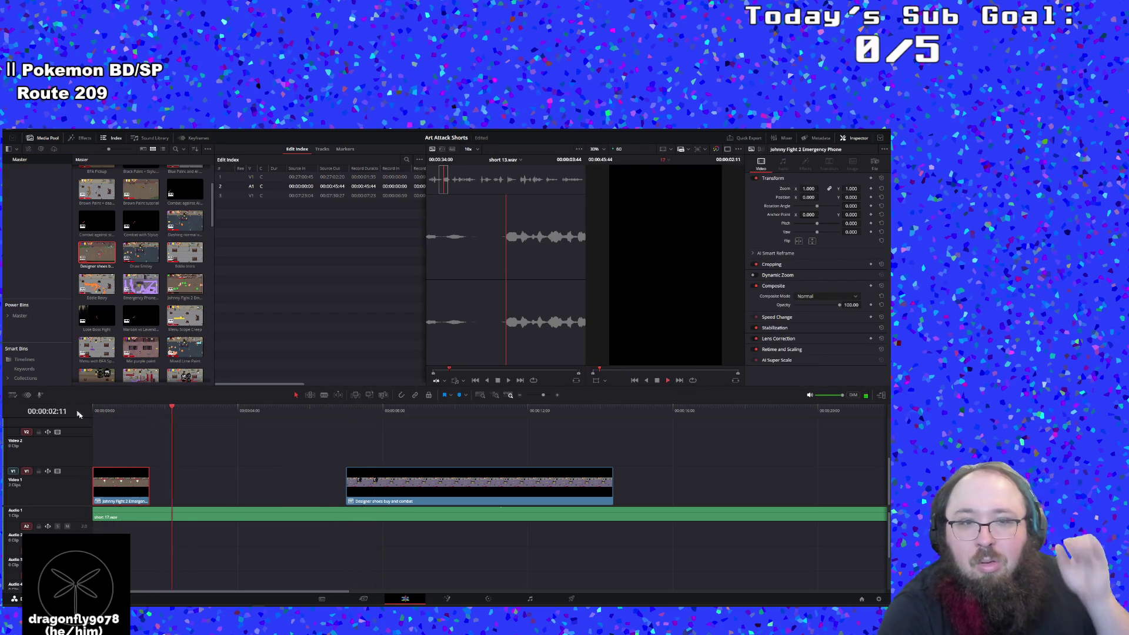
Extend the Johnny Fight clip's tail to meet the Designer shoes clip and fine-tune the cut
click(206, 489)
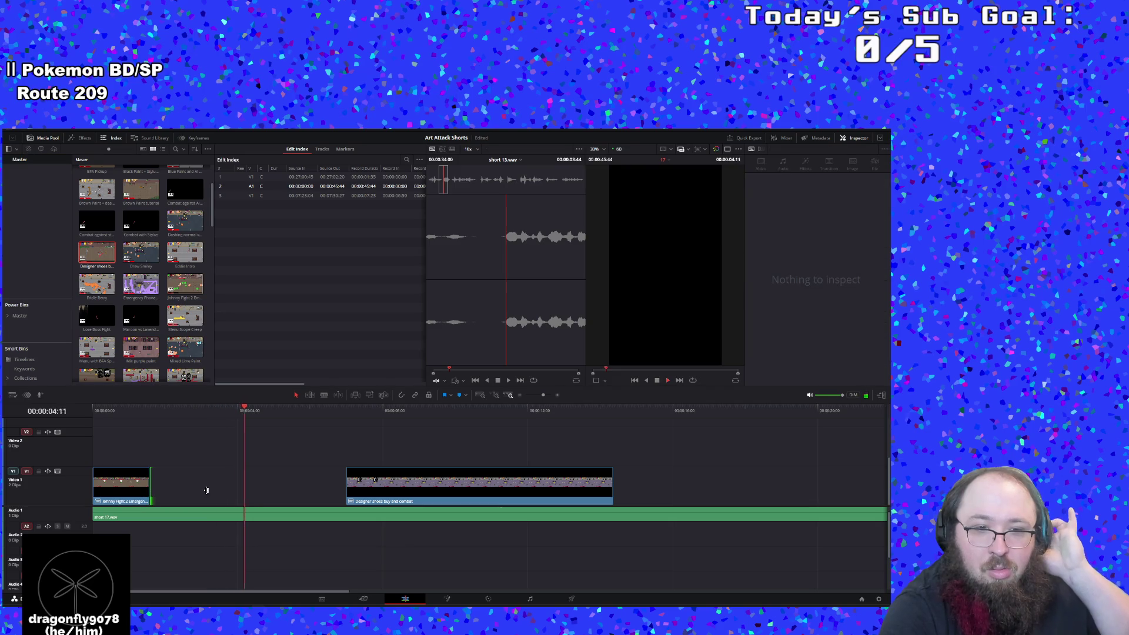
drag(149, 491, 342, 481)
click(355, 483)
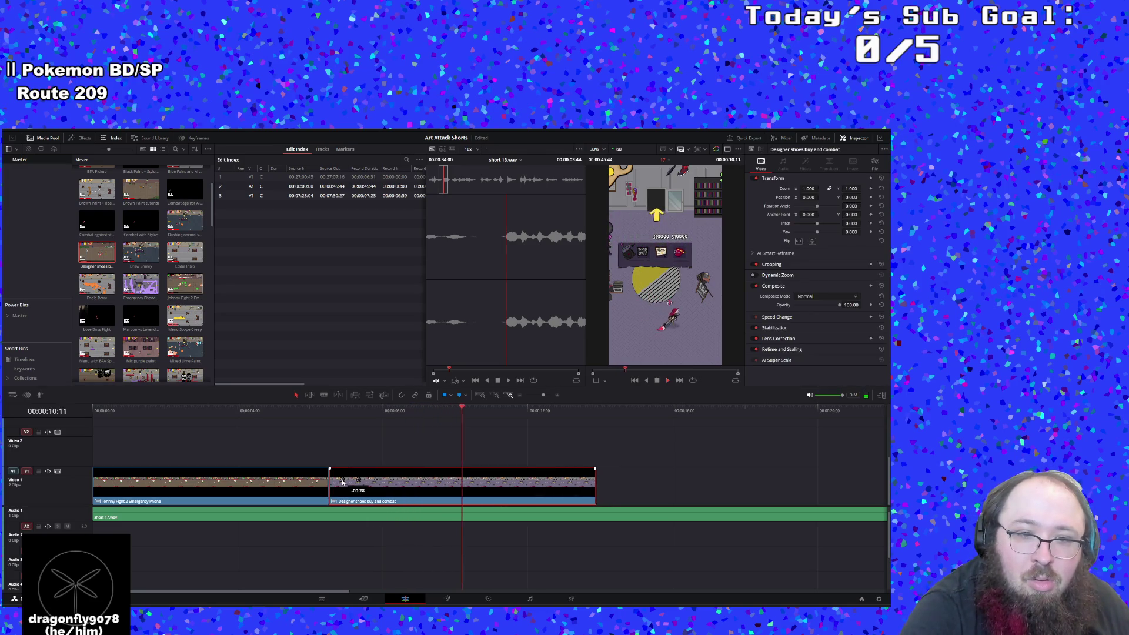
click(312, 438)
click(324, 410)
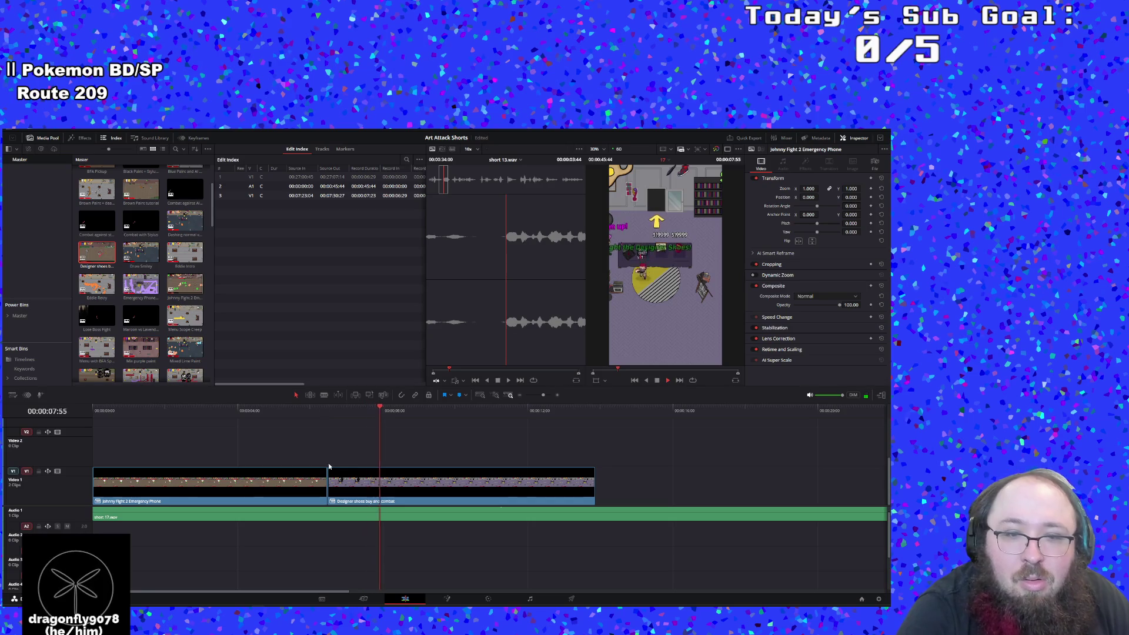
drag(328, 481, 329, 481)
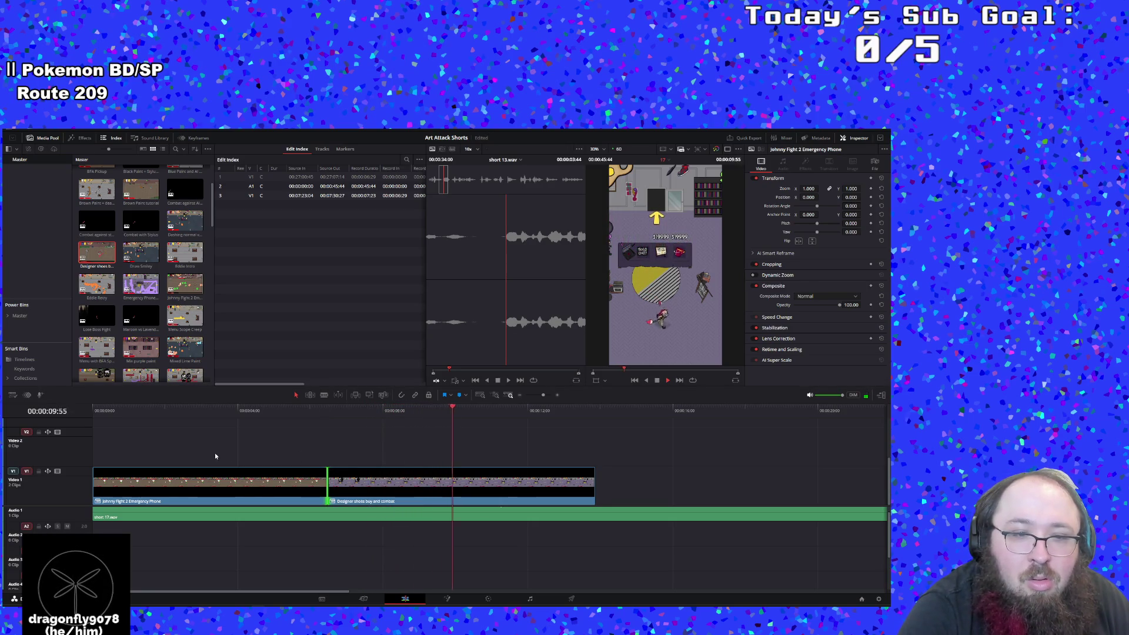
click(109, 408)
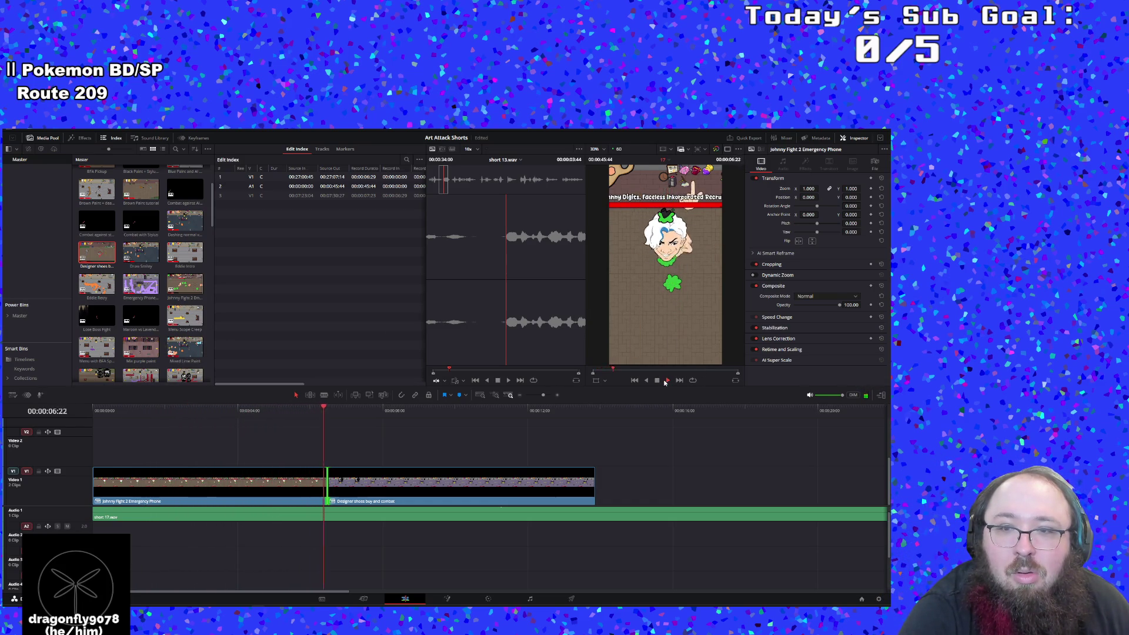
Set the Johnny Fight clip's Inspector zoom to 0.930
click(258, 412)
click(273, 488)
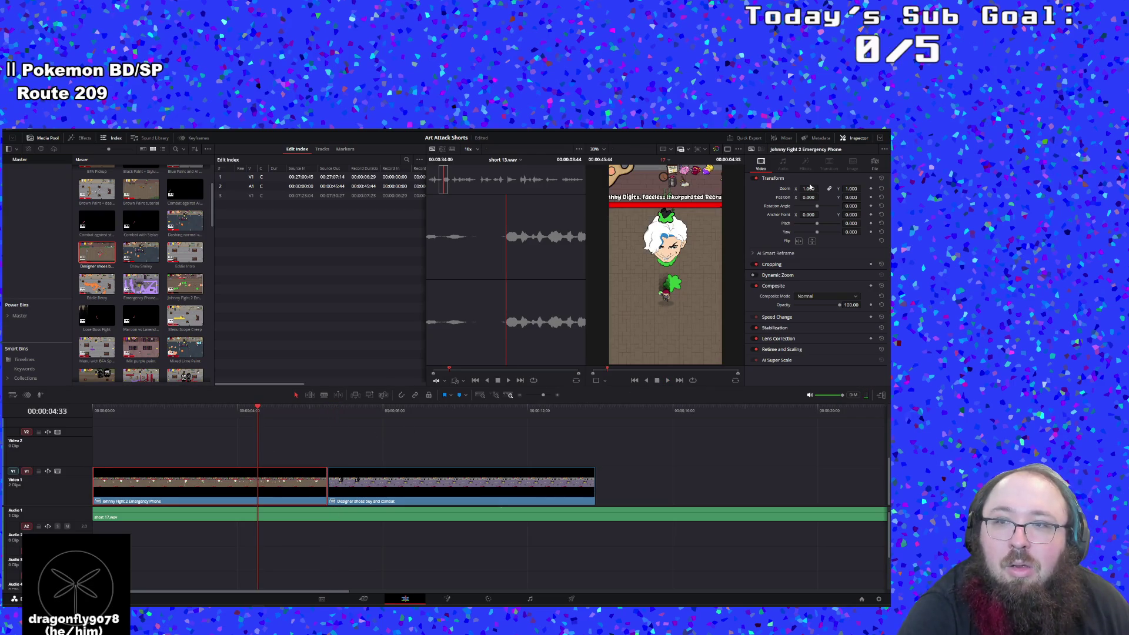
mouse_move(810, 188)
mouse_down()
mouse_move(826, 189)
mouse_move(799, 189)
mouse_up()
Decompose in Place the Johnny Fight and Designer shoes compound clips
right_click(288, 499)
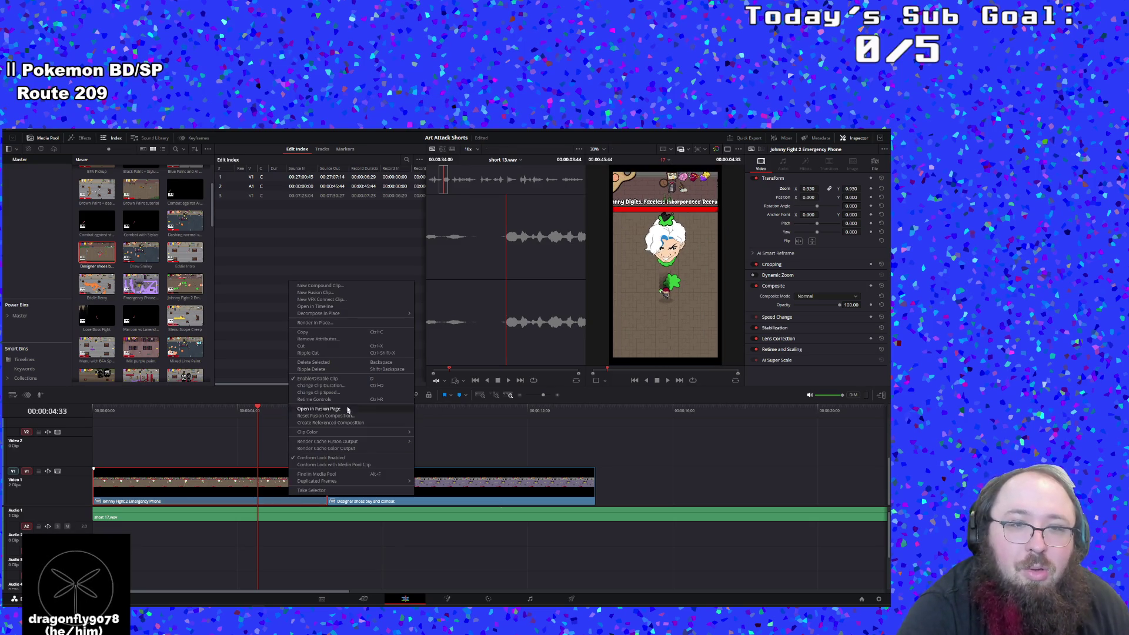
mouse_move(339, 316)
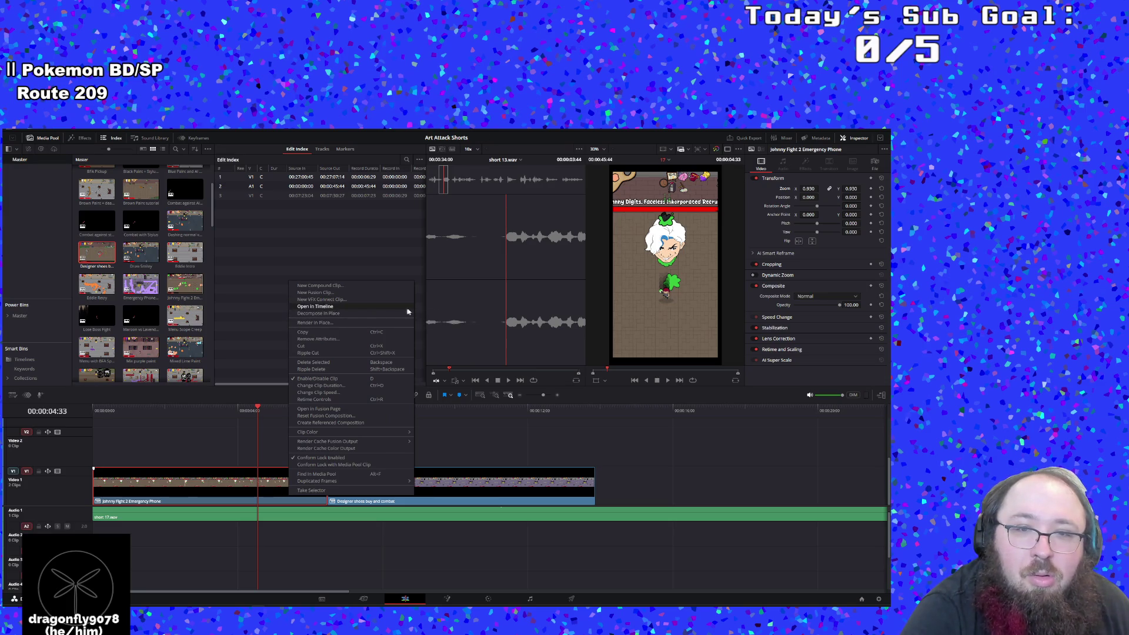
click(427, 315)
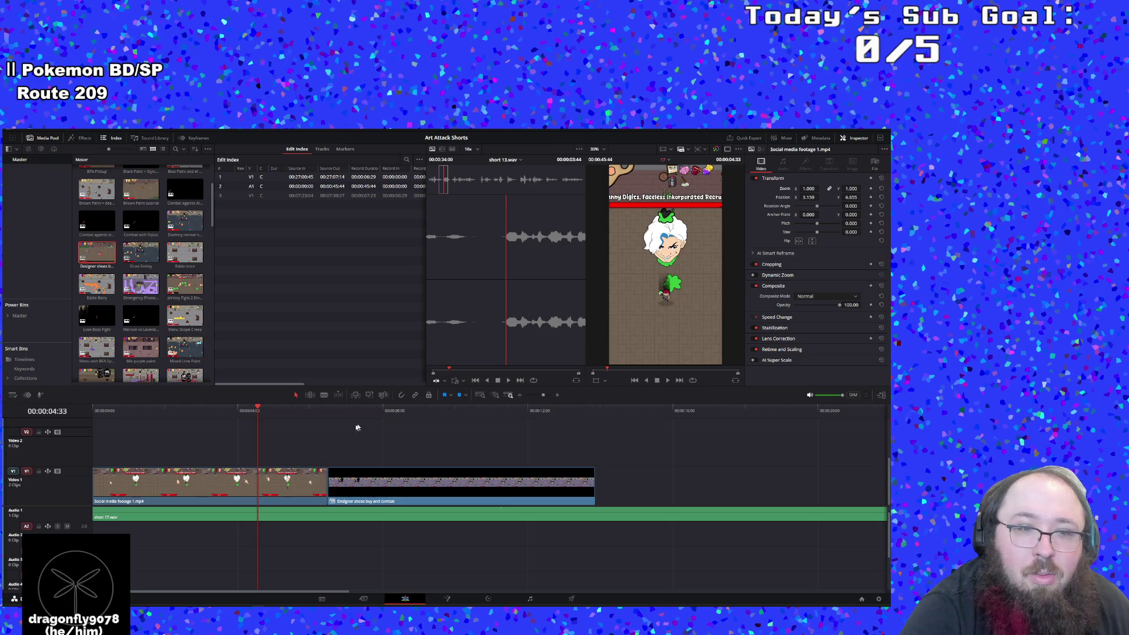
right_click(357, 492)
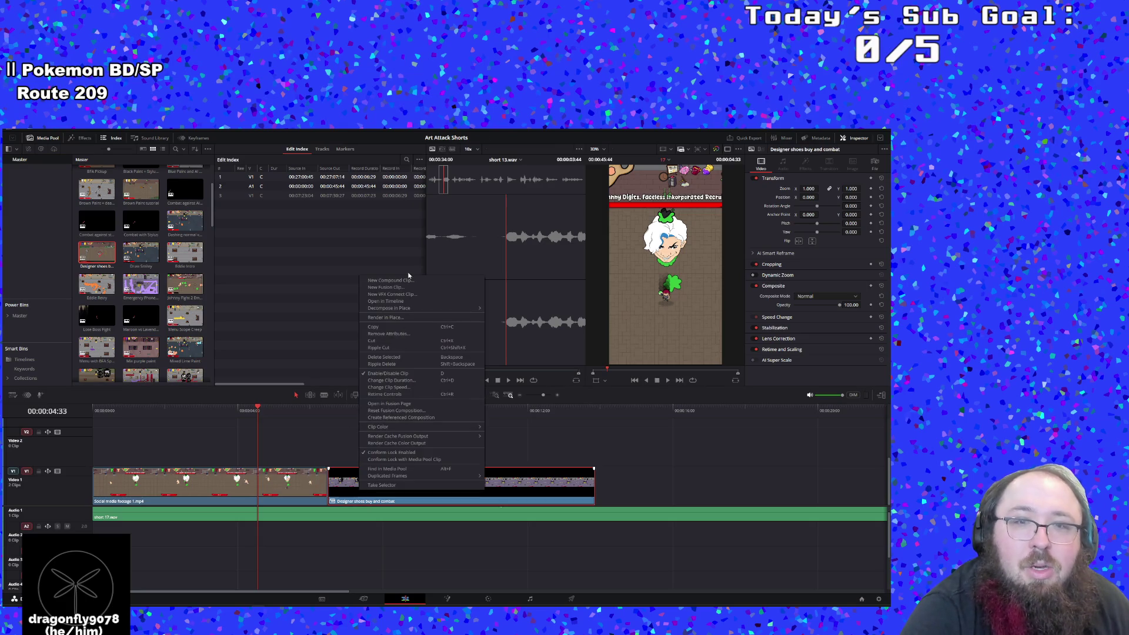
mouse_move(464, 308)
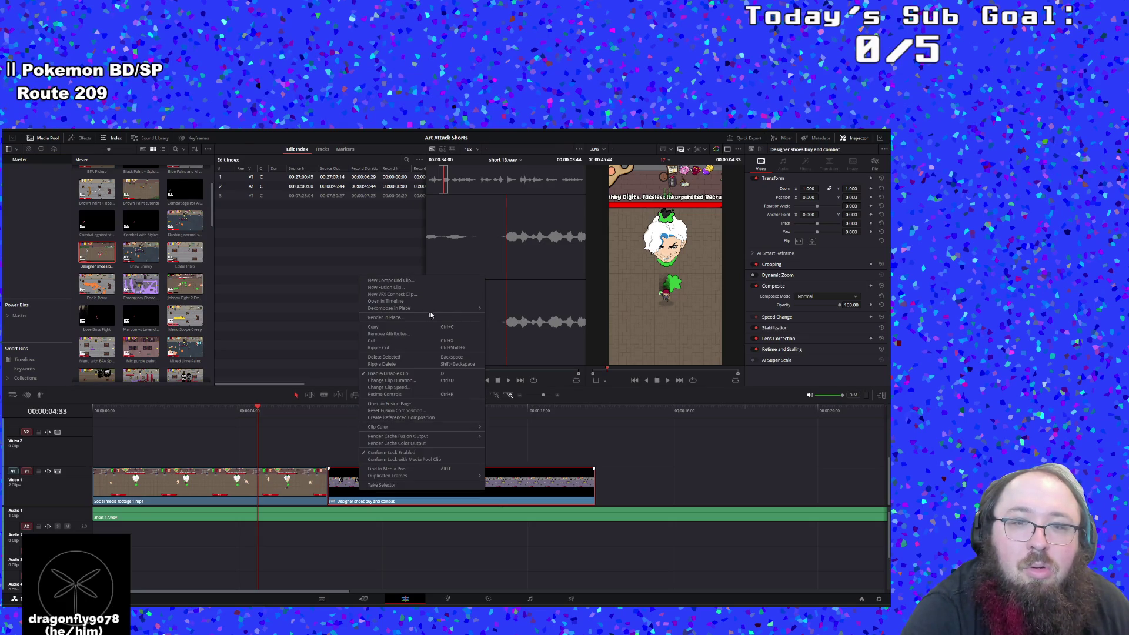
click(510, 308)
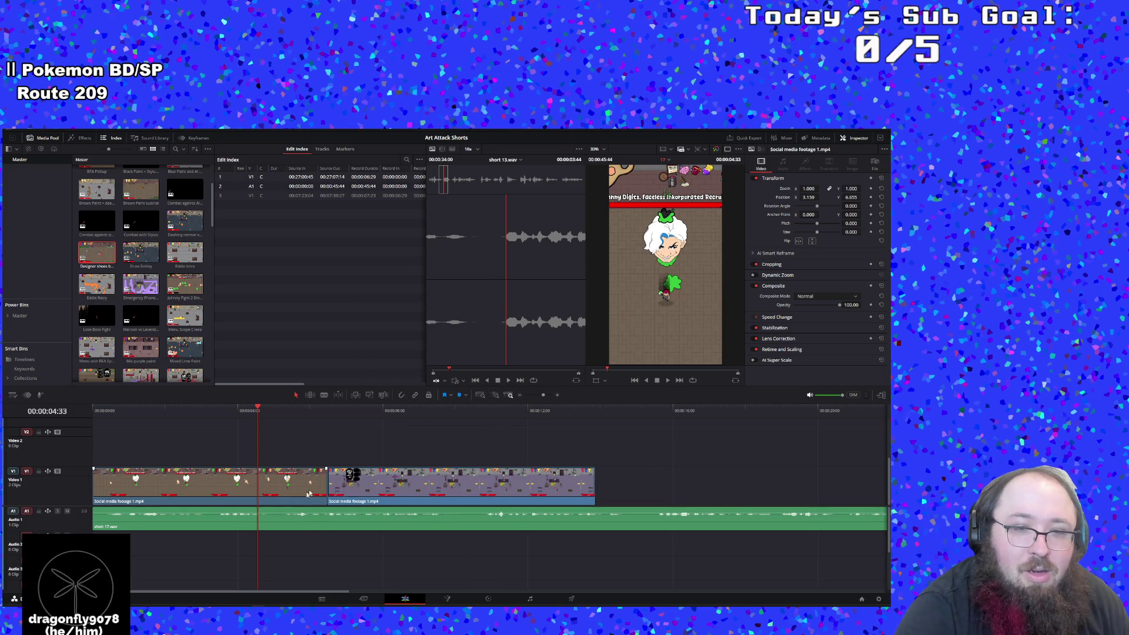
Set the first footage clip's zoom to about 1.75, undoing an accidental rotation
mouse_move(809, 188)
mouse_down()
mouse_move(759, 189)
mouse_move(813, 189)
mouse_up()
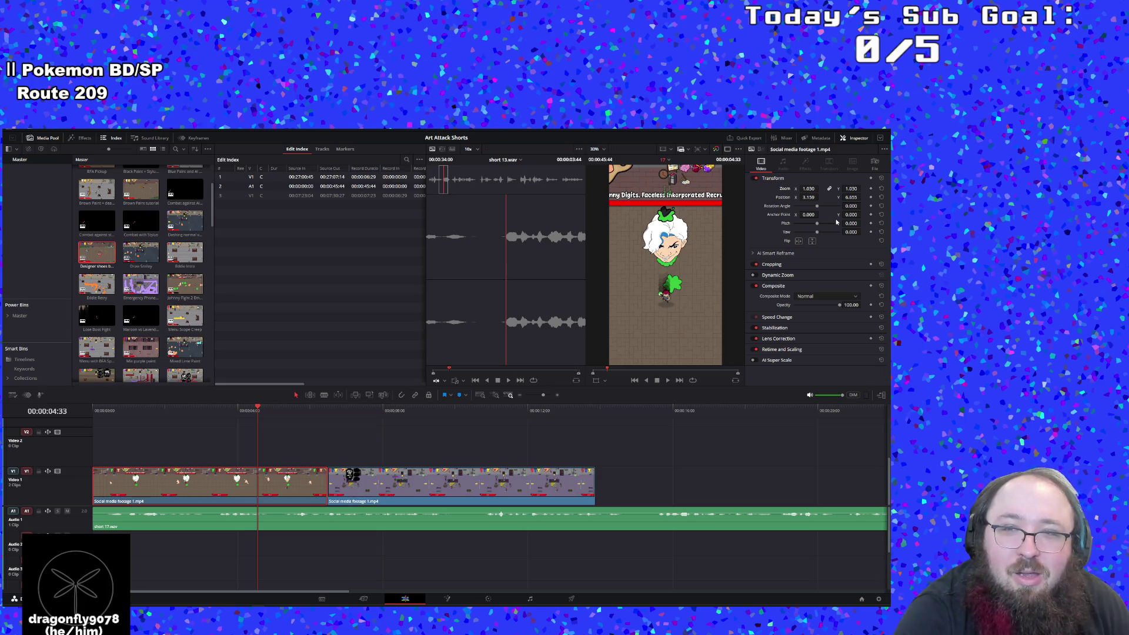
click(881, 189)
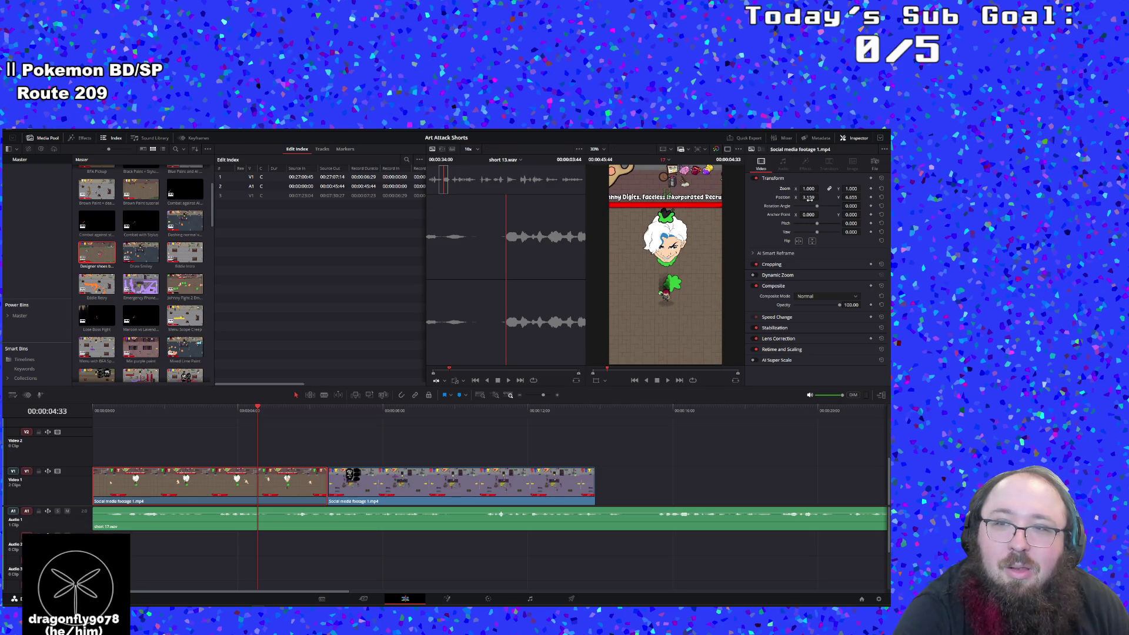
mouse_move(809, 197)
mouse_down()
mouse_move(820, 198)
mouse_move(814, 189)
mouse_up()
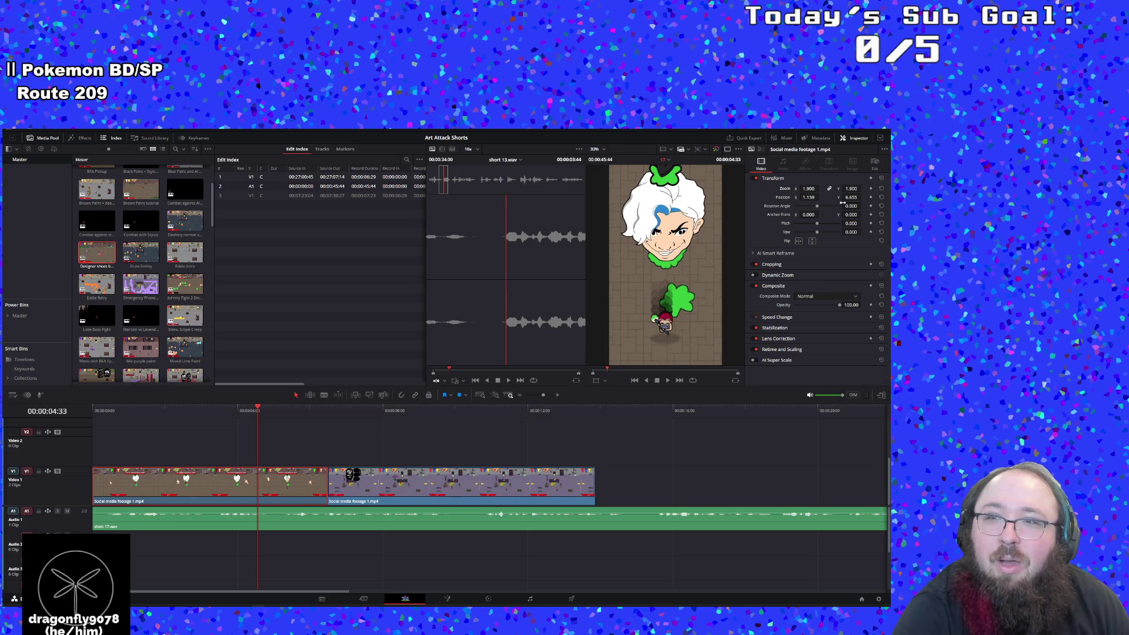
drag(852, 206, 863, 206)
key(ctrl+z)
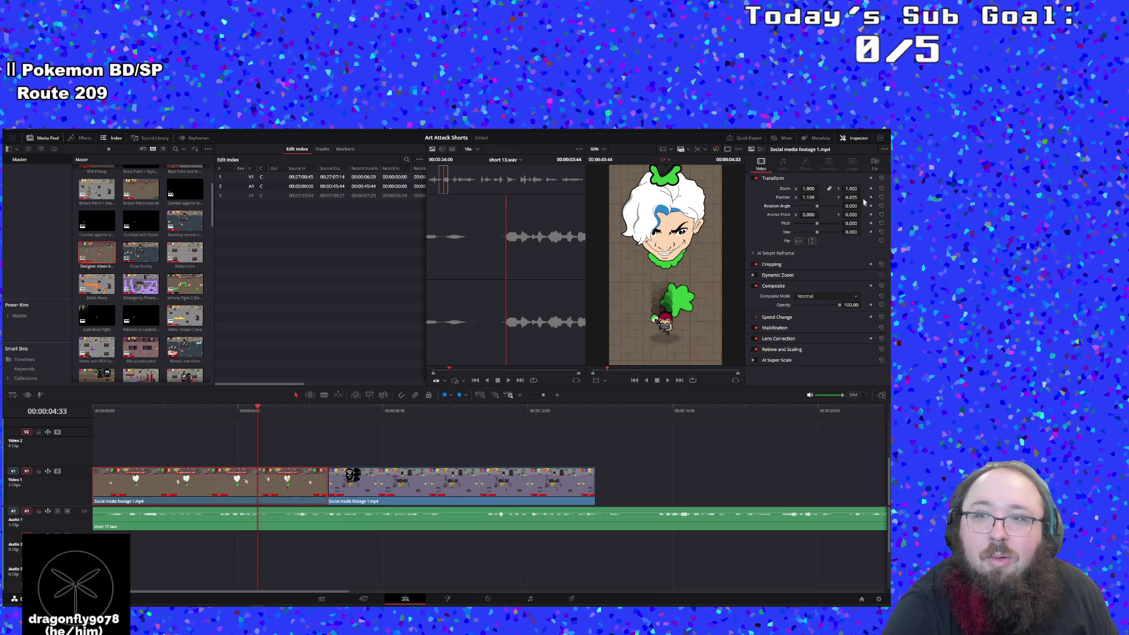
drag(863, 188, 862, 188)
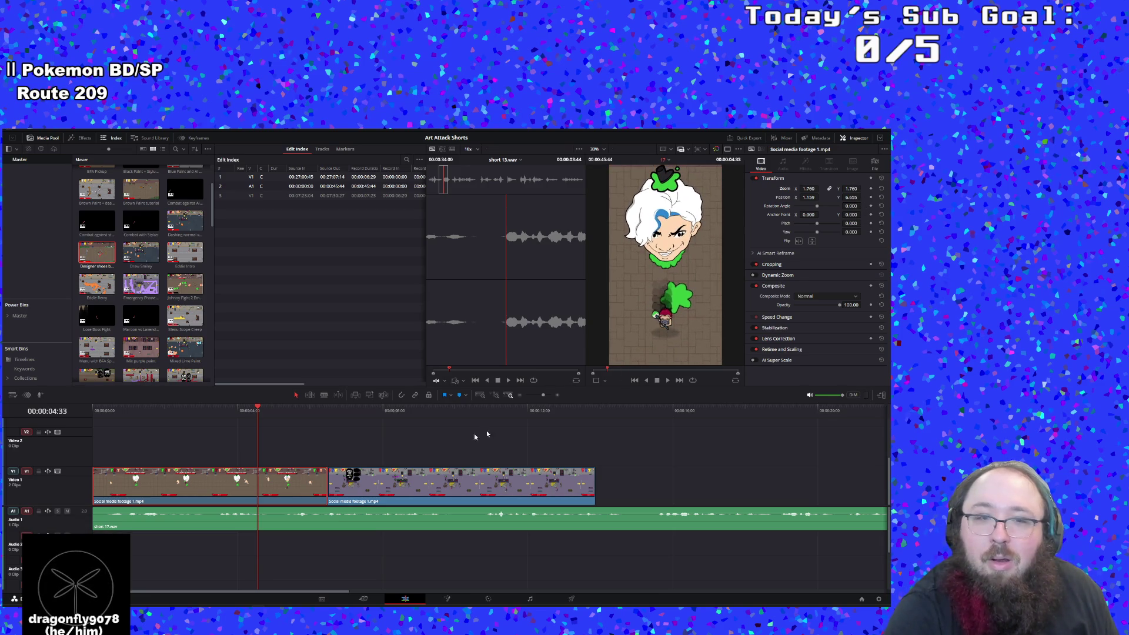
key(Home)
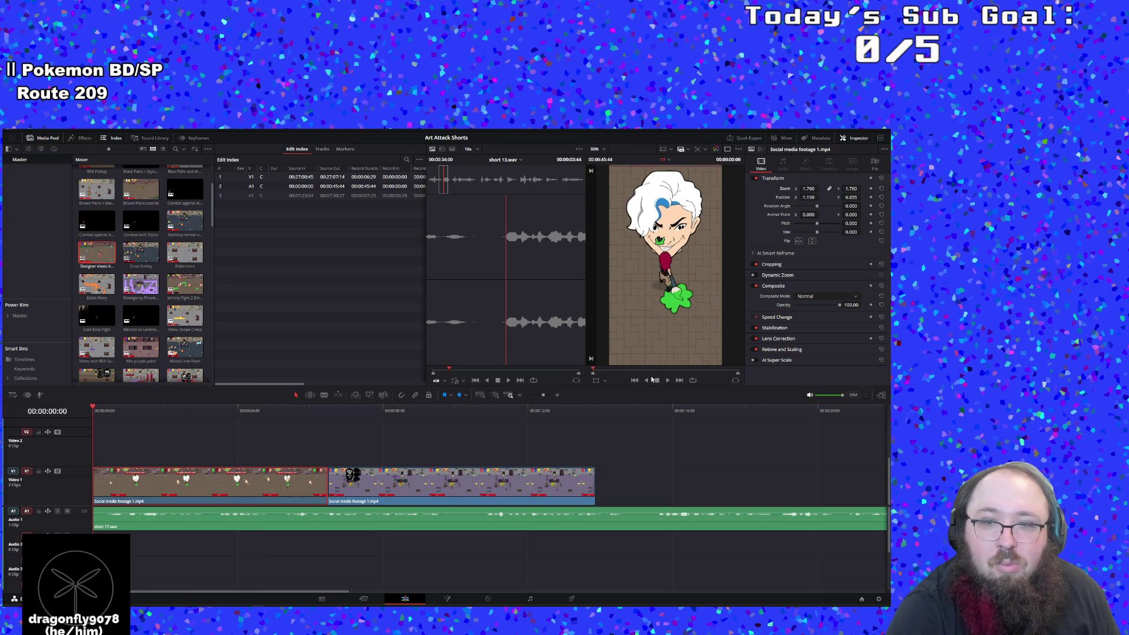
Replay the cut near 6 seconds between the two footage clips, then open the Media Pool search
click(667, 380)
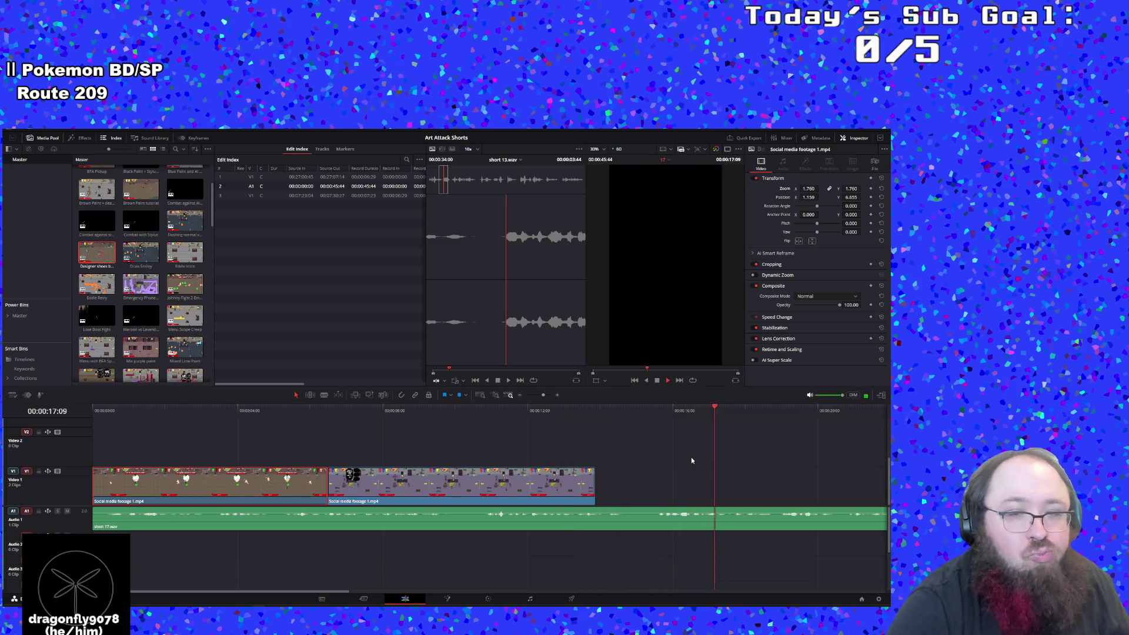
click(334, 410)
click(658, 381)
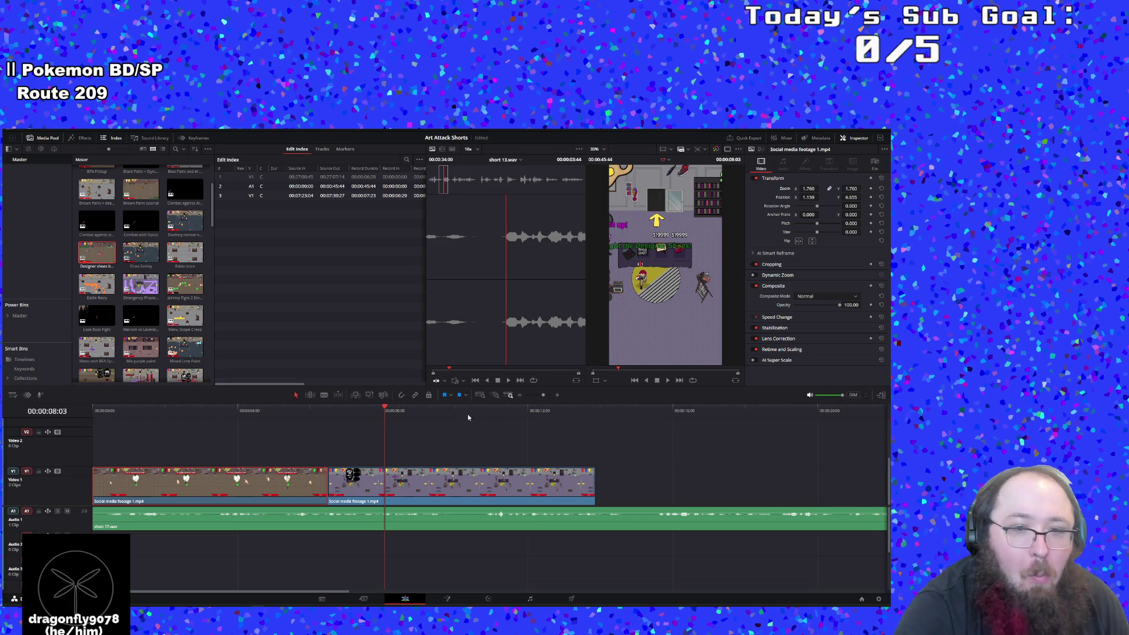
click(335, 409)
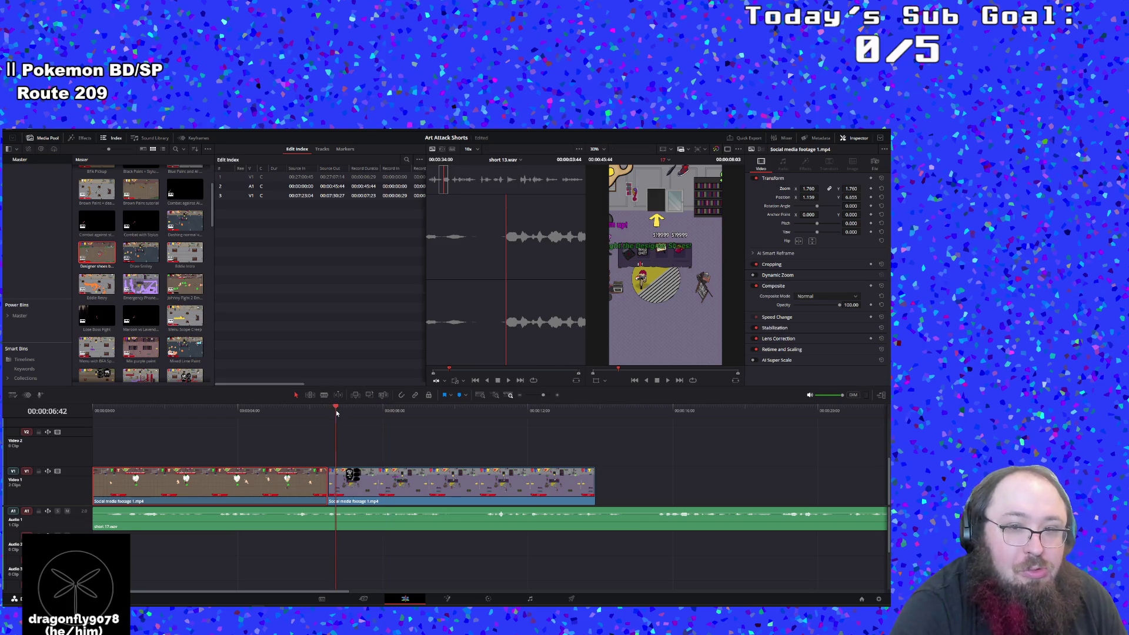
click(668, 381)
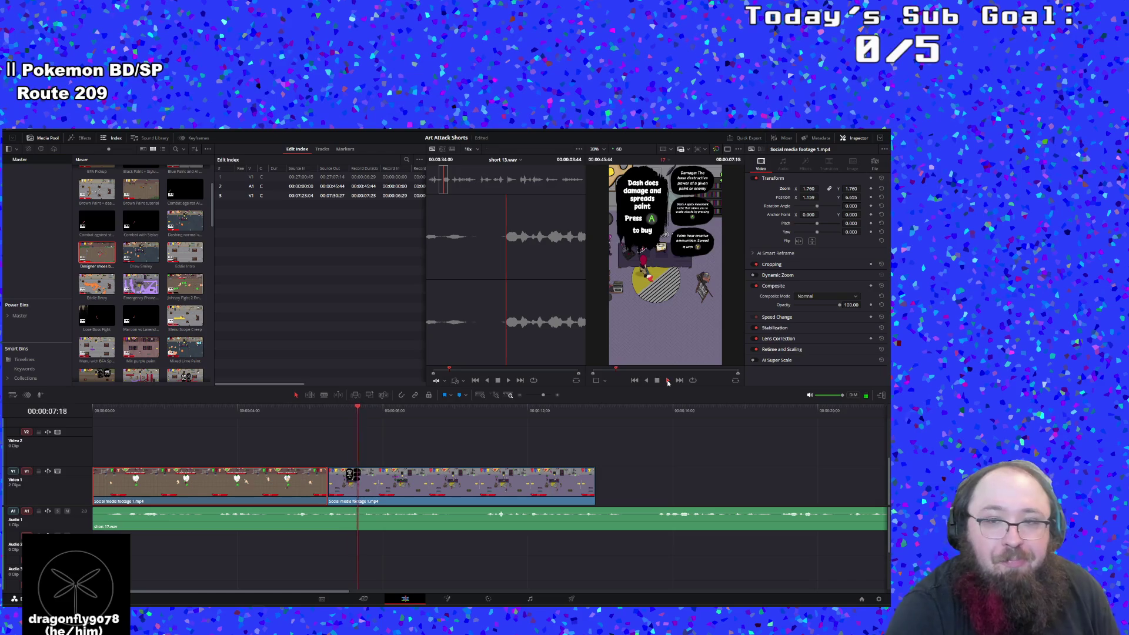
click(663, 381)
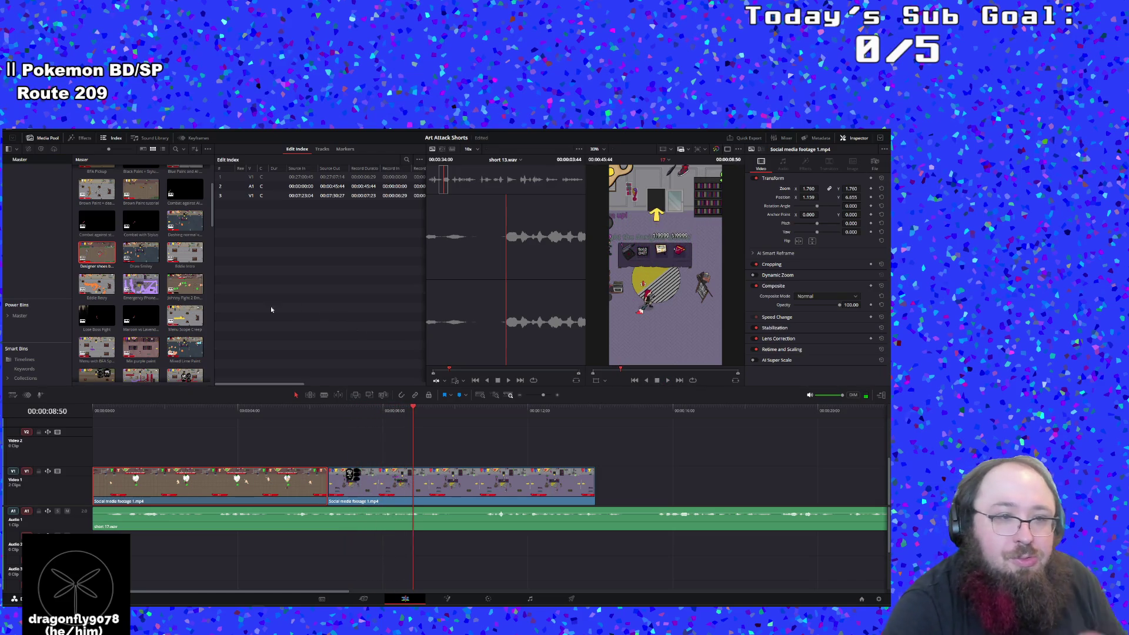
scroll(194, 290, up, 3)
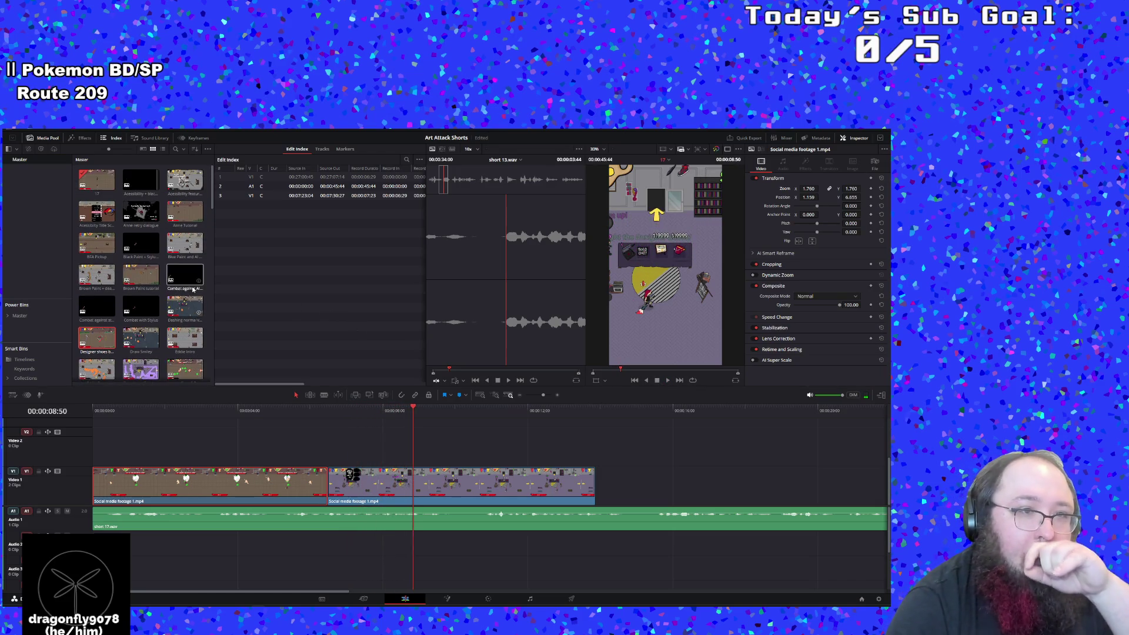
click(175, 149)
Filter the media pool by 'mix' and place Mixing Paints at the timeline end, restoring it after an accidental delete
text(mix)
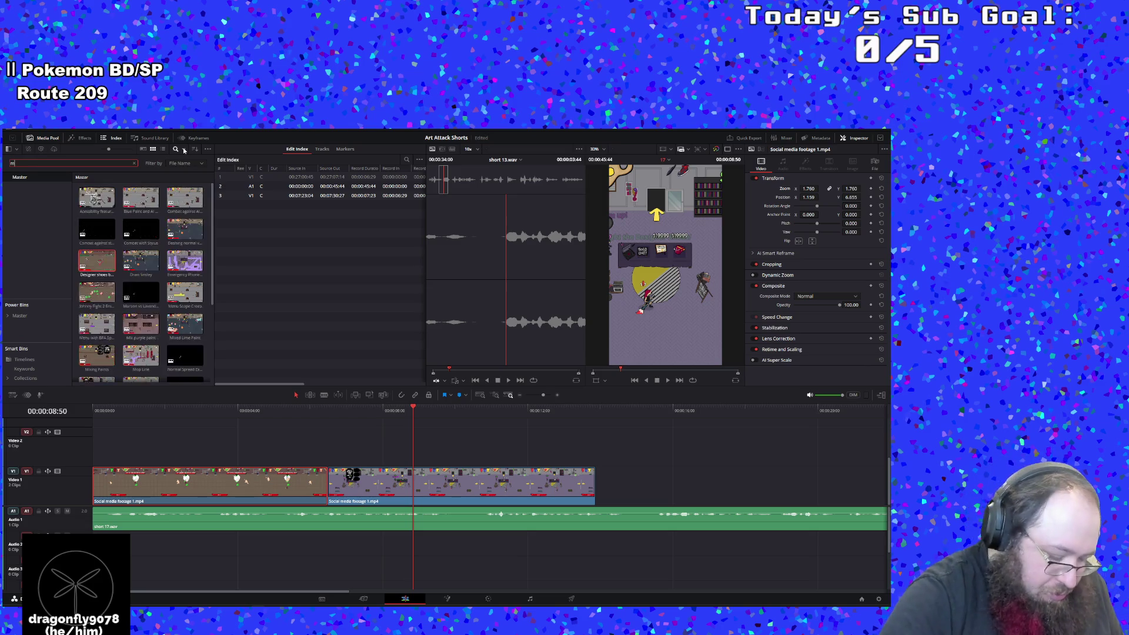
click(445, 431)
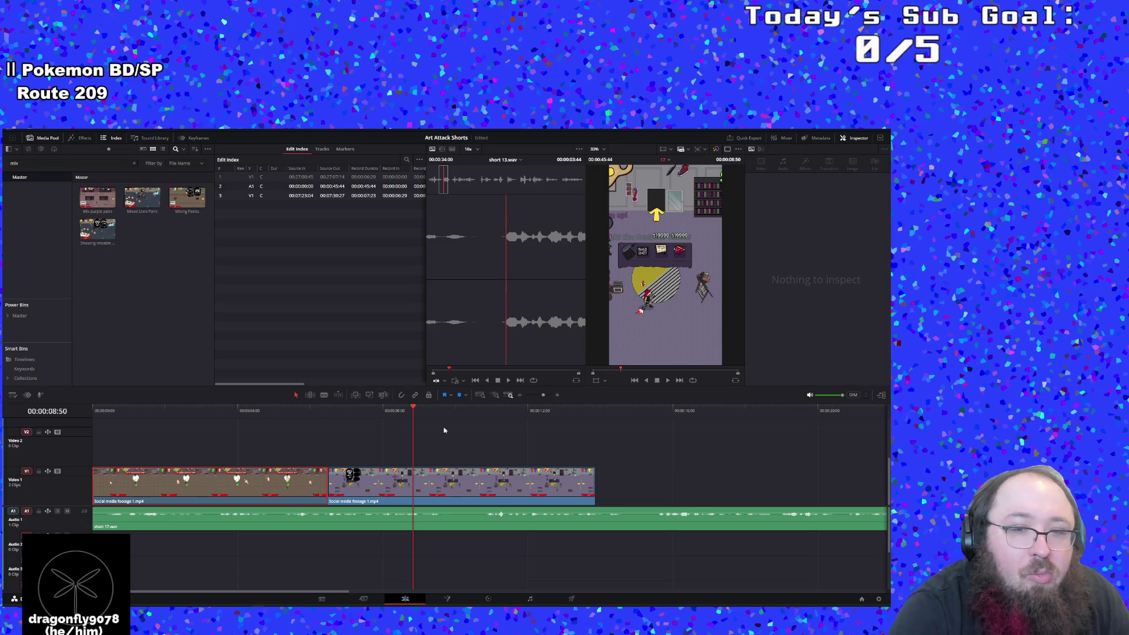
click(382, 483)
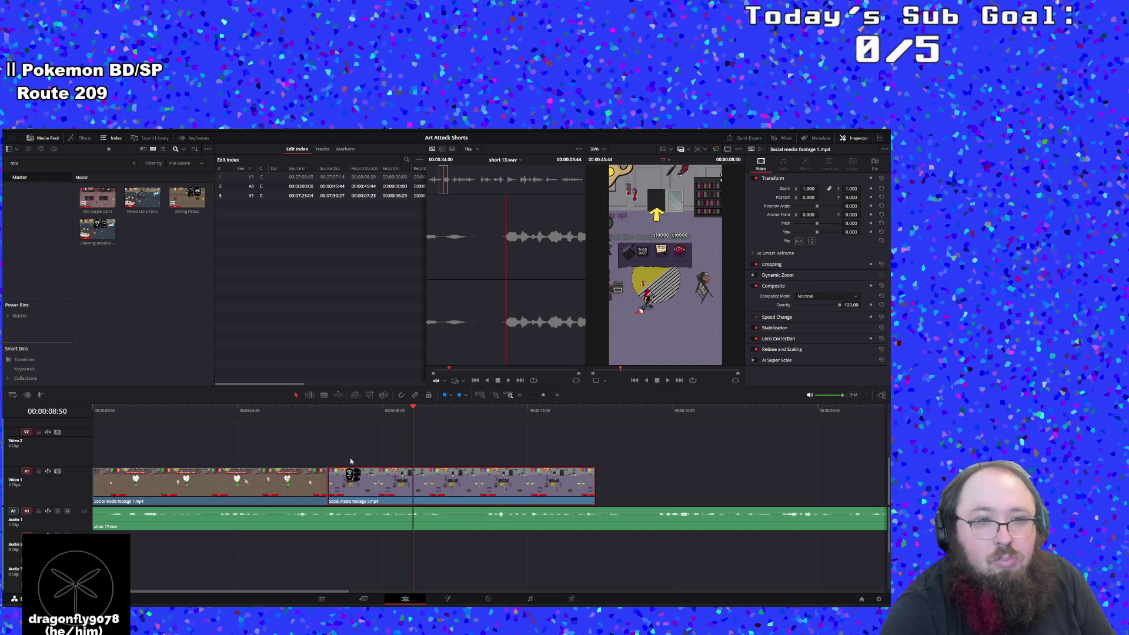
mouse_move(187, 198)
mouse_down()
mouse_move(282, 436)
mouse_move(592, 460)
mouse_move(613, 450)
mouse_move(613, 482)
mouse_up()
click(590, 544)
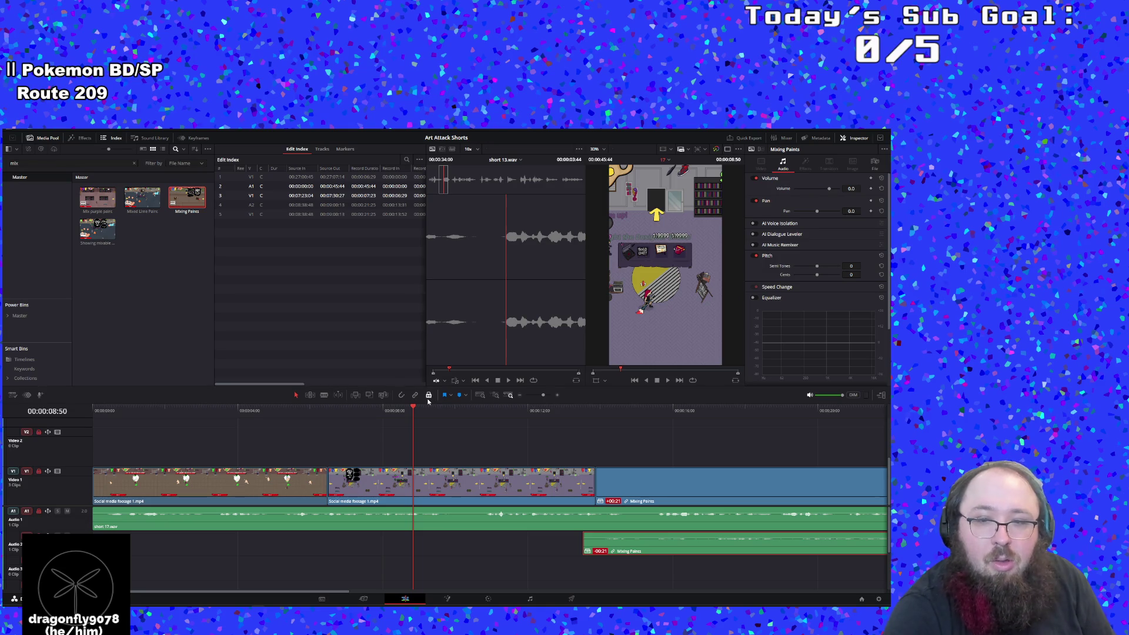
key(Delete)
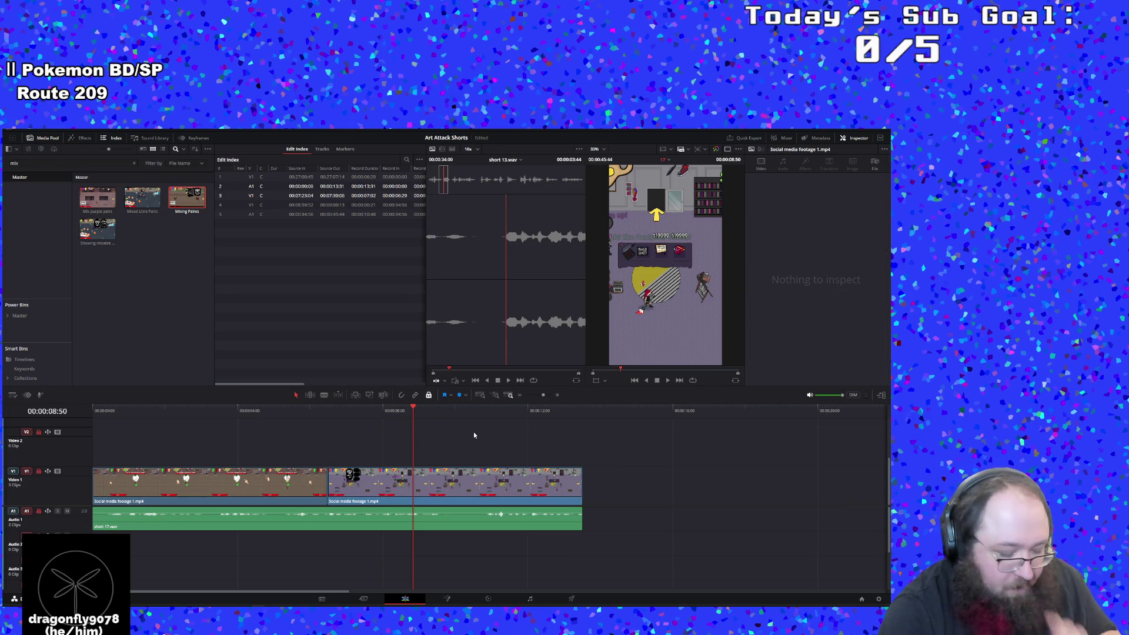
key(ctrl+z)
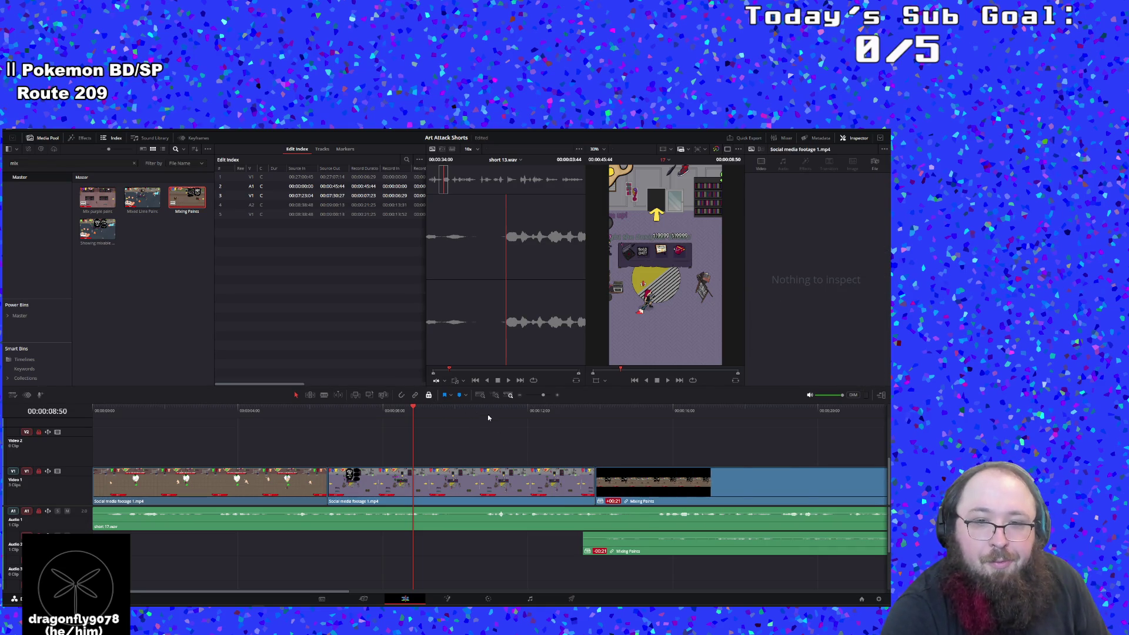
drag(542, 395, 538, 398)
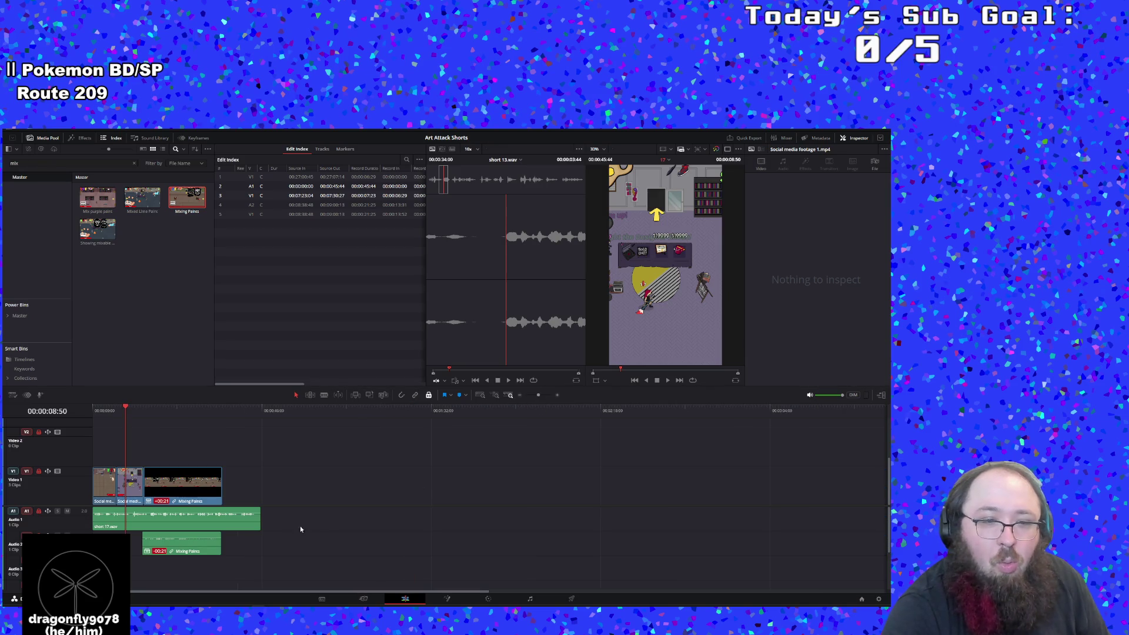
Delete the Mixing Paints clip's own audio
click(217, 547)
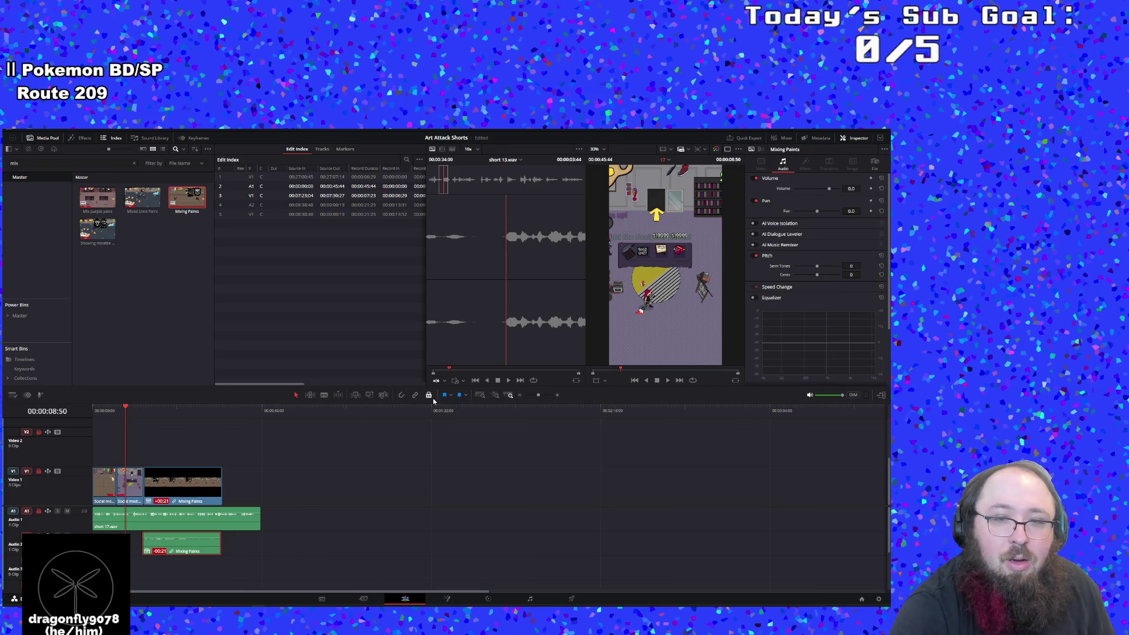
drag(203, 538, 375, 519)
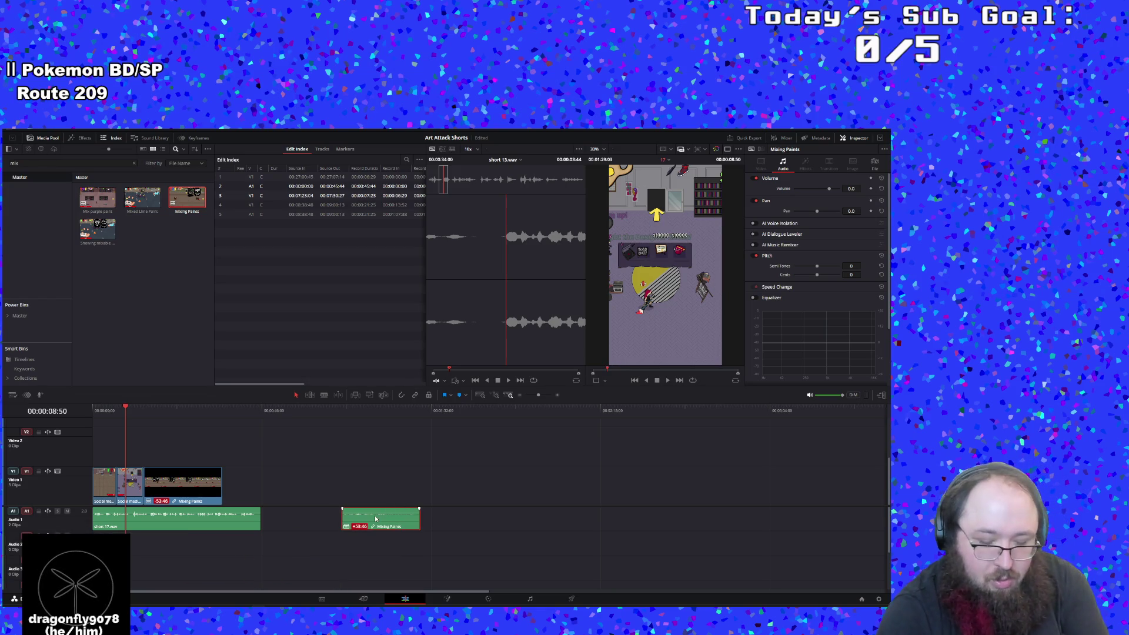
key(Delete)
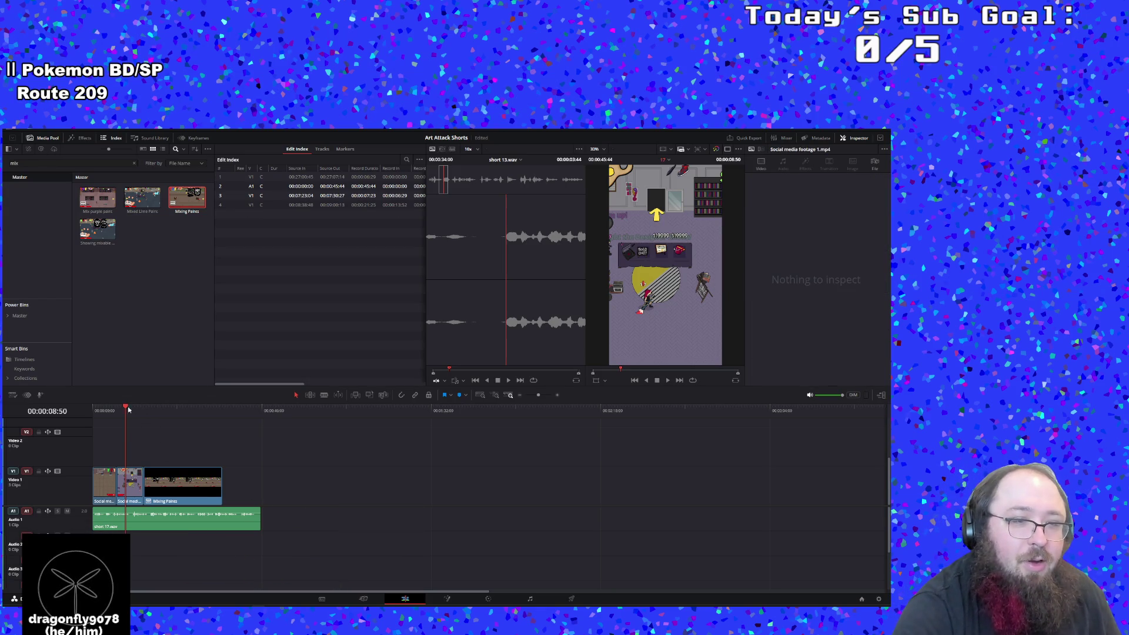
Move the second footage clip after Mixing Paints on Video 1 and make that track taller
click(140, 492)
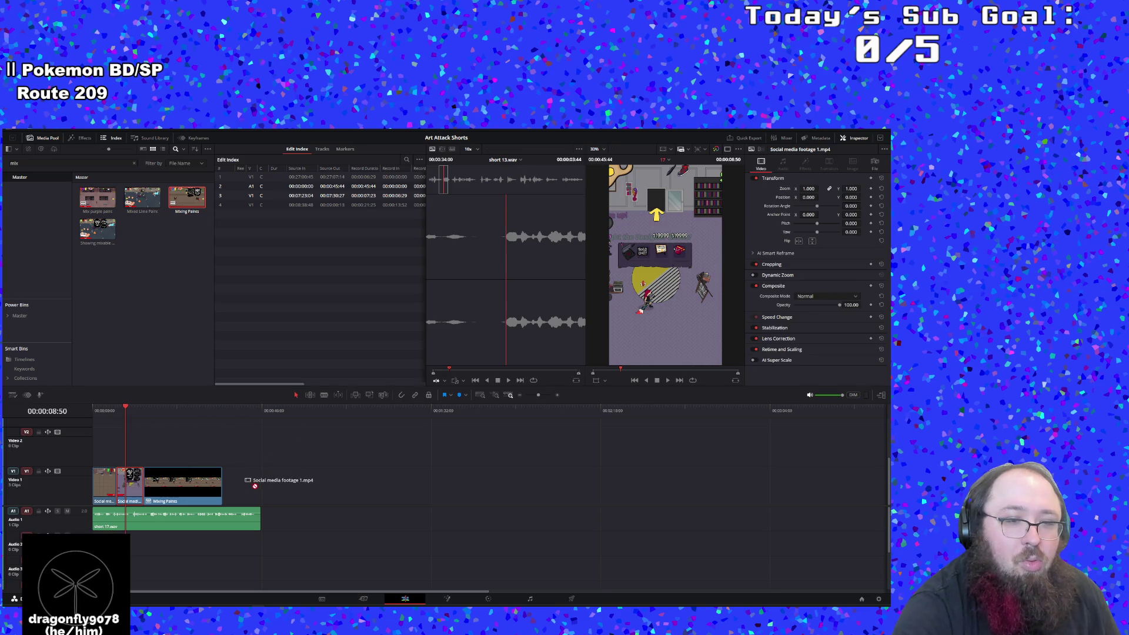
mouse_move(120, 489)
mouse_down()
mouse_move(157, 461)
mouse_move(263, 469)
mouse_move(245, 492)
mouse_move(169, 497)
mouse_up()
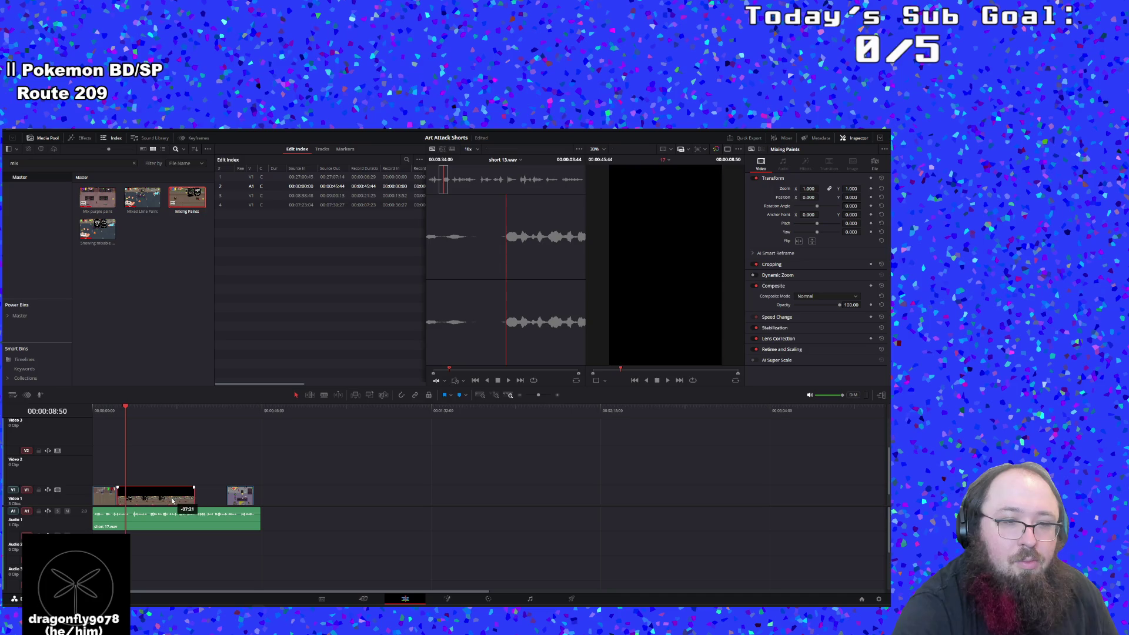
mouse_move(540, 400)
mouse_down()
mouse_move(550, 399)
mouse_move(527, 400)
mouse_move(543, 396)
mouse_up()
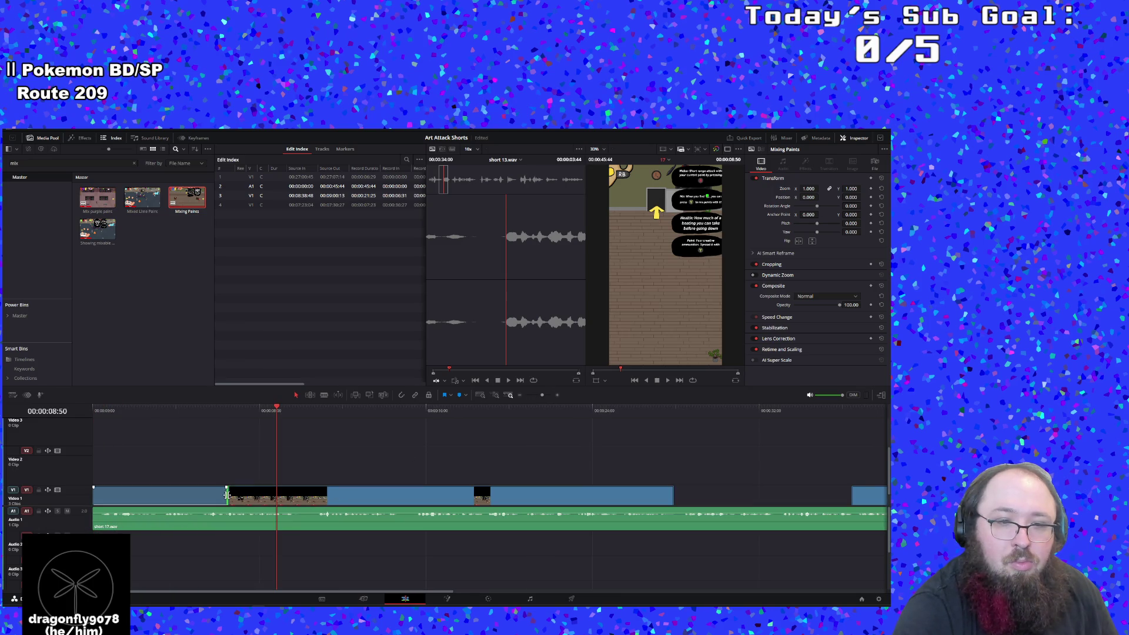
drag(246, 485, 245, 463)
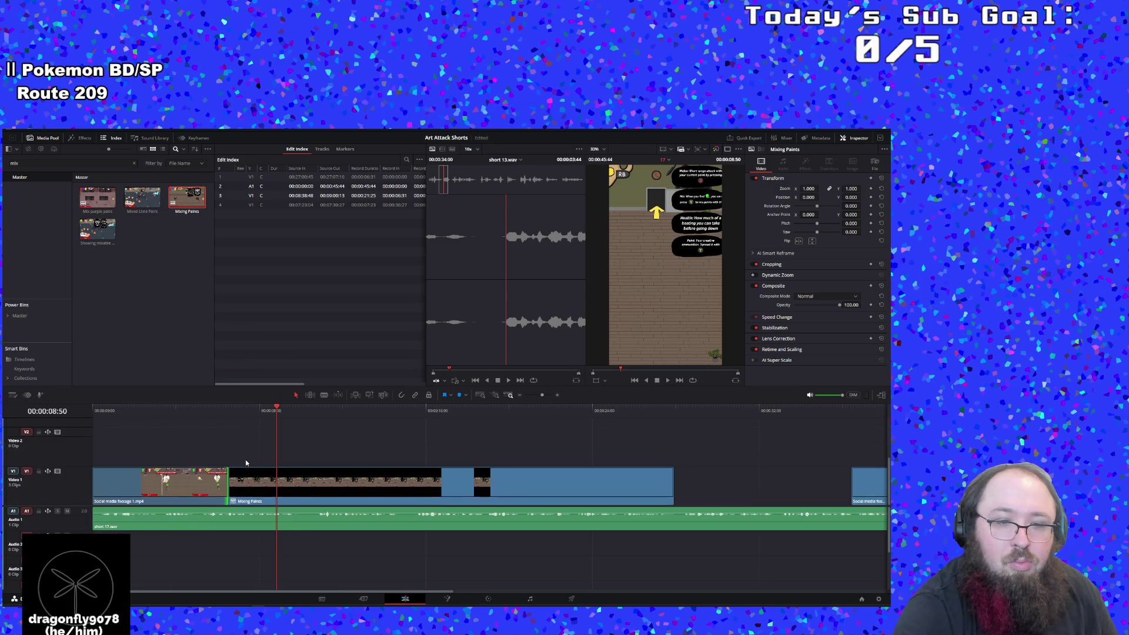
Review playback from about 5 seconds through the Mixing Paints clip
click(212, 411)
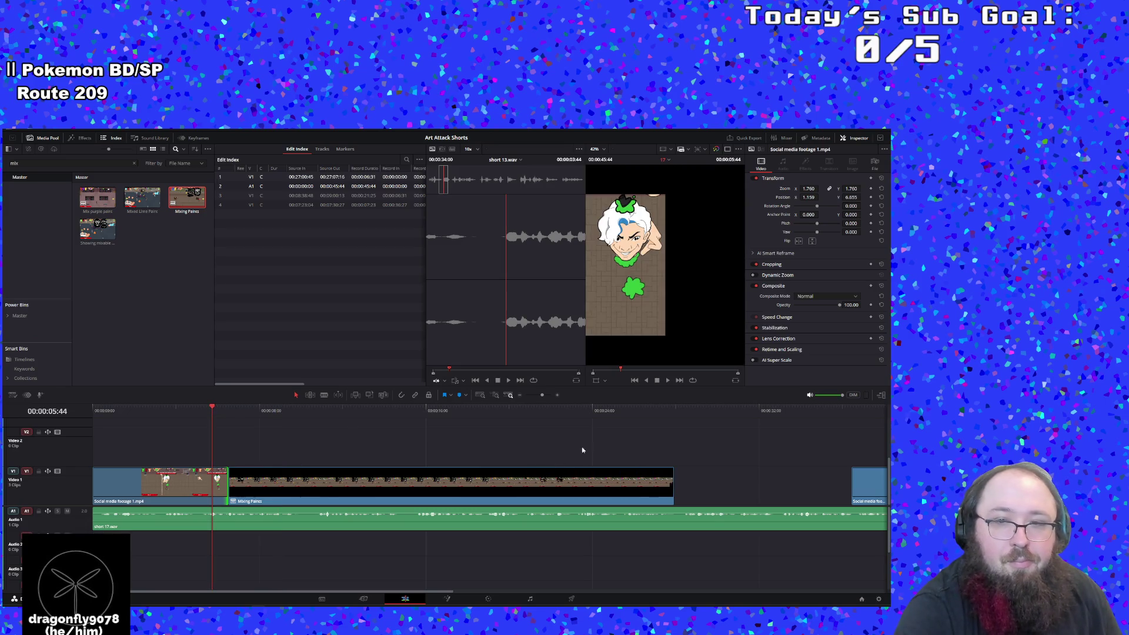
click(668, 381)
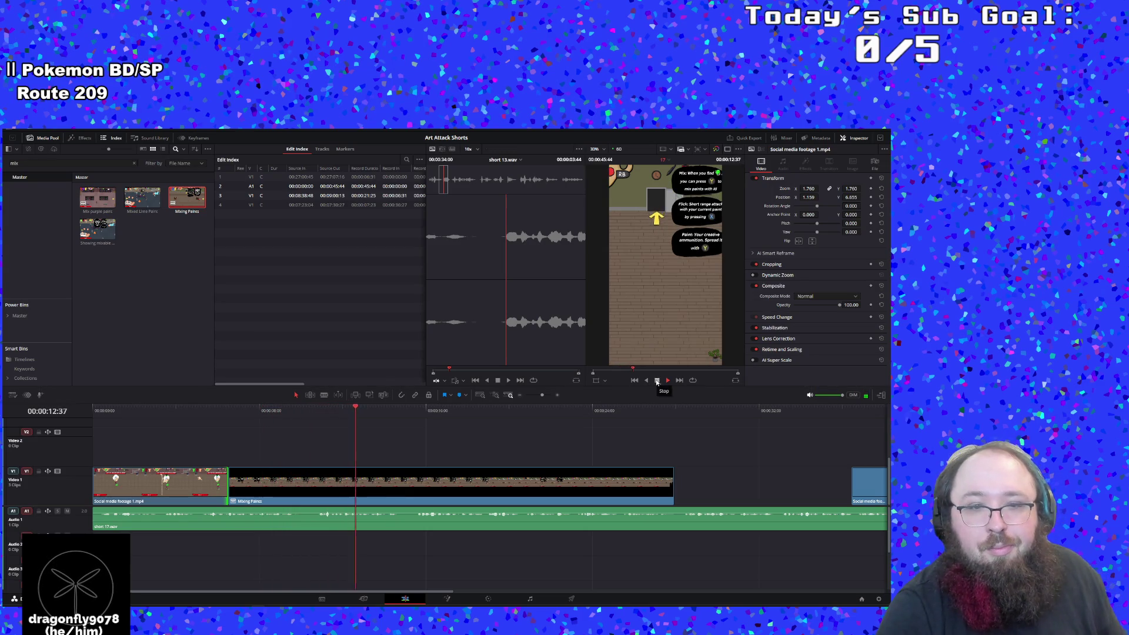
click(657, 382)
mouse_move(371, 412)
mouse_down()
mouse_move(511, 420)
mouse_move(456, 426)
mouse_move(486, 428)
mouse_move(471, 429)
mouse_up()
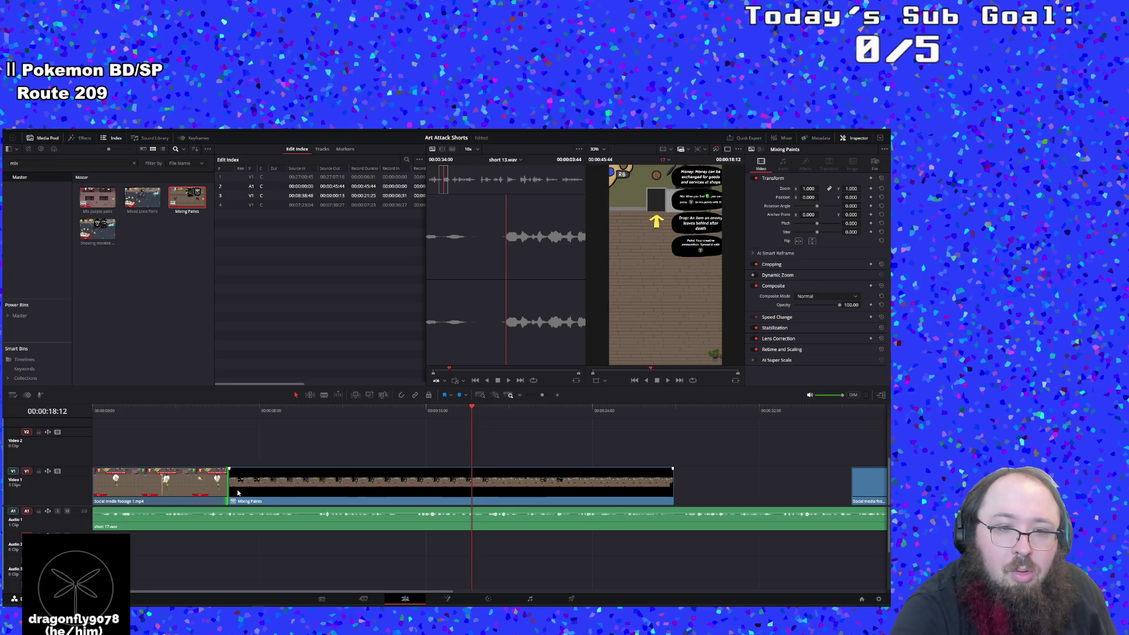
Trim the Mixing Paints clip much shorter, replay it from about 6 seconds, and nudge it slightly later
mouse_move(232, 479)
mouse_down()
mouse_move(473, 479)
mouse_move(500, 494)
mouse_move(263, 462)
mouse_move(260, 484)
mouse_move(259, 472)
mouse_up()
click(222, 405)
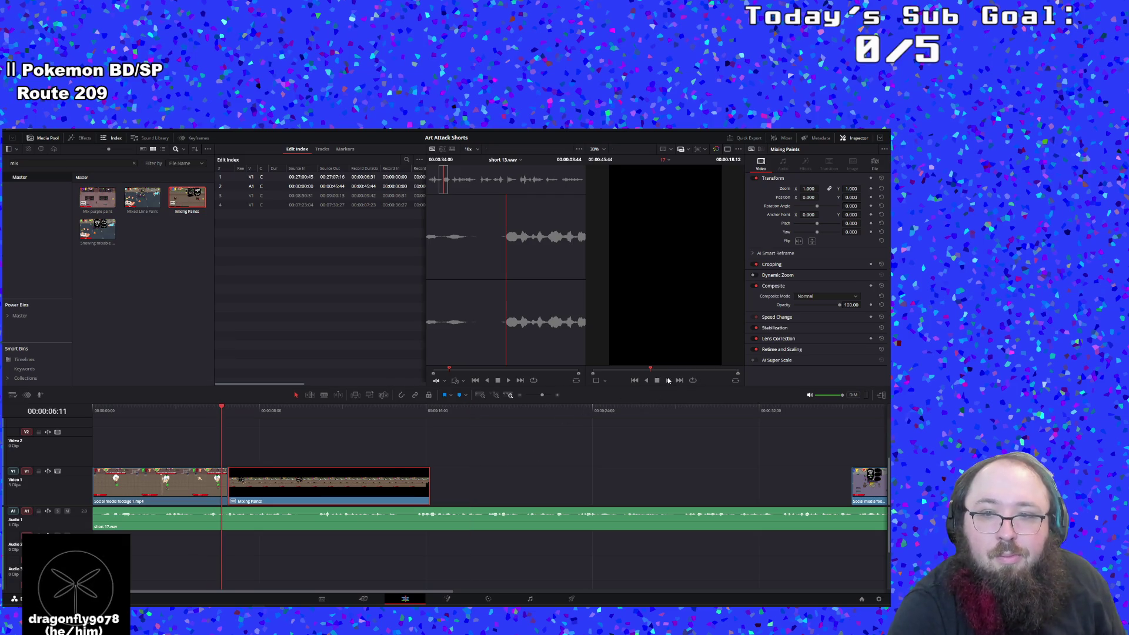
key(space)
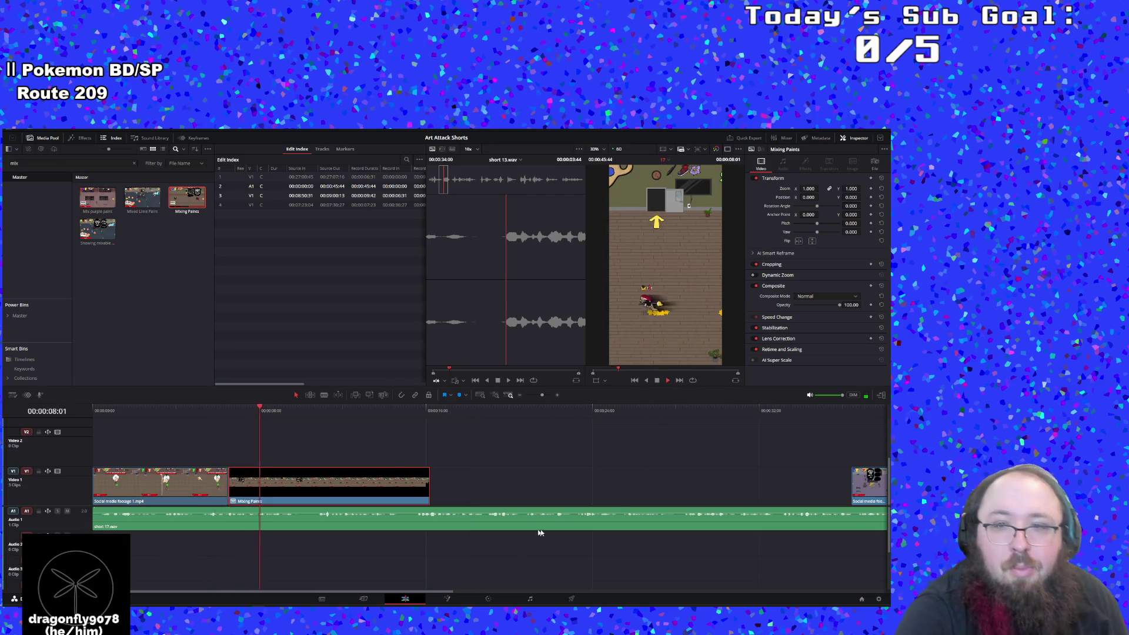
key(space)
drag(246, 490, 228, 483)
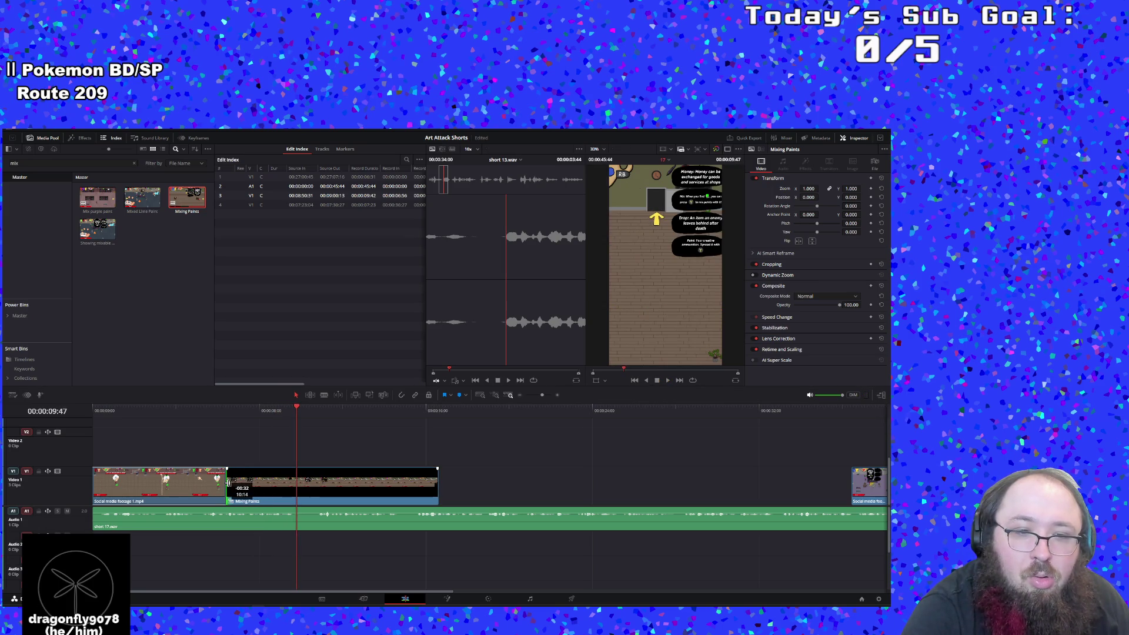
Select the Mixing Paints clip and load it in the source viewer to inspect it
click(228, 408)
click(266, 498)
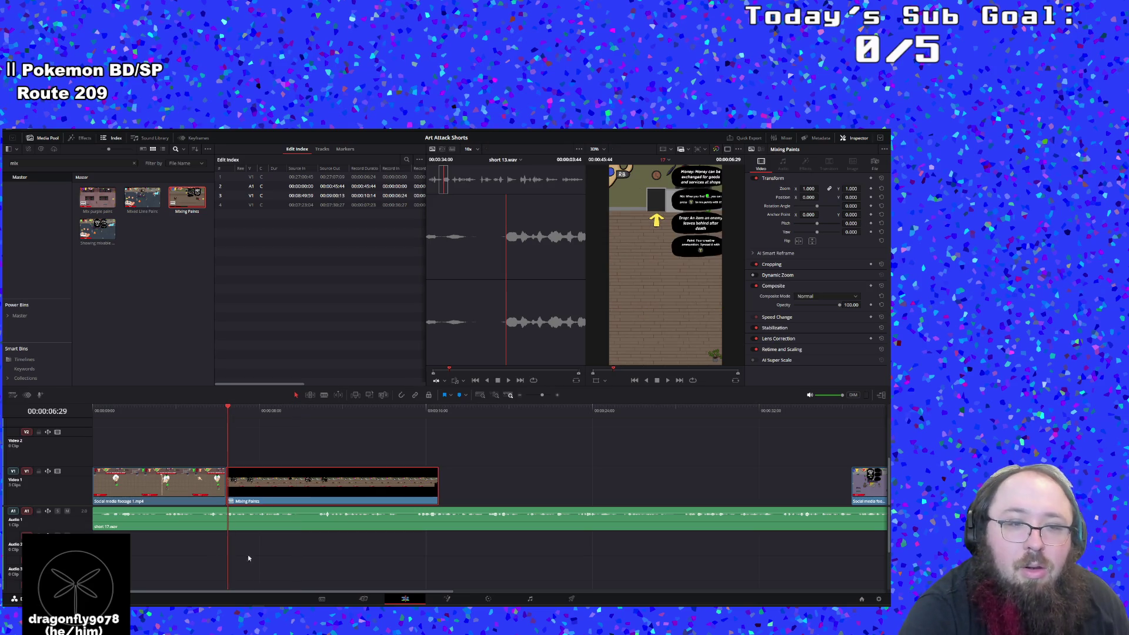
click(180, 489)
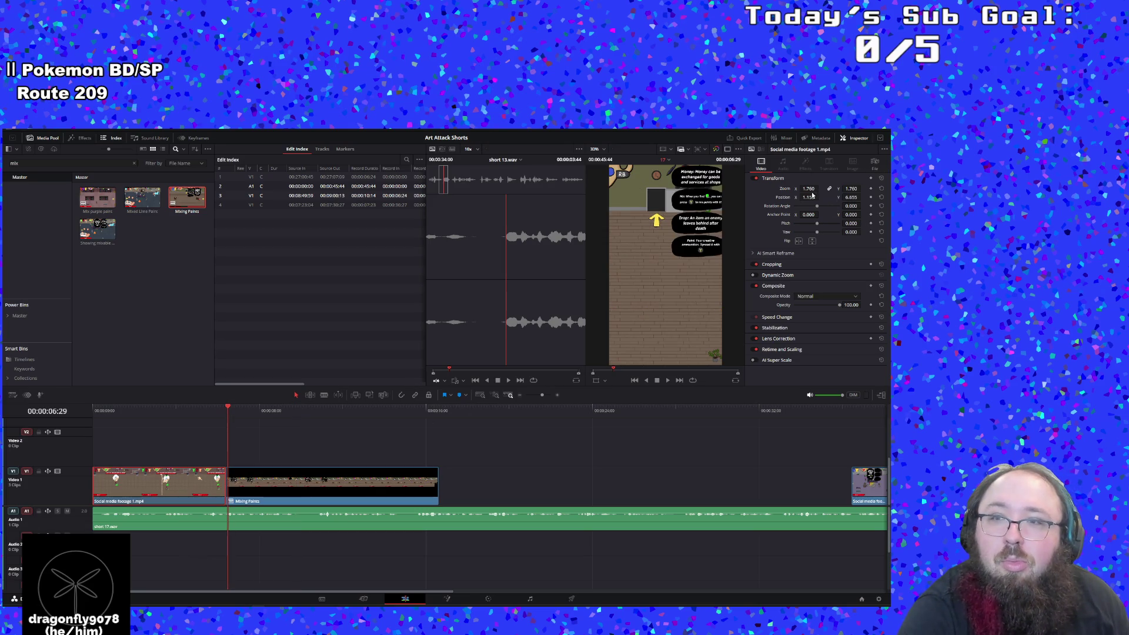
double_click(387, 481)
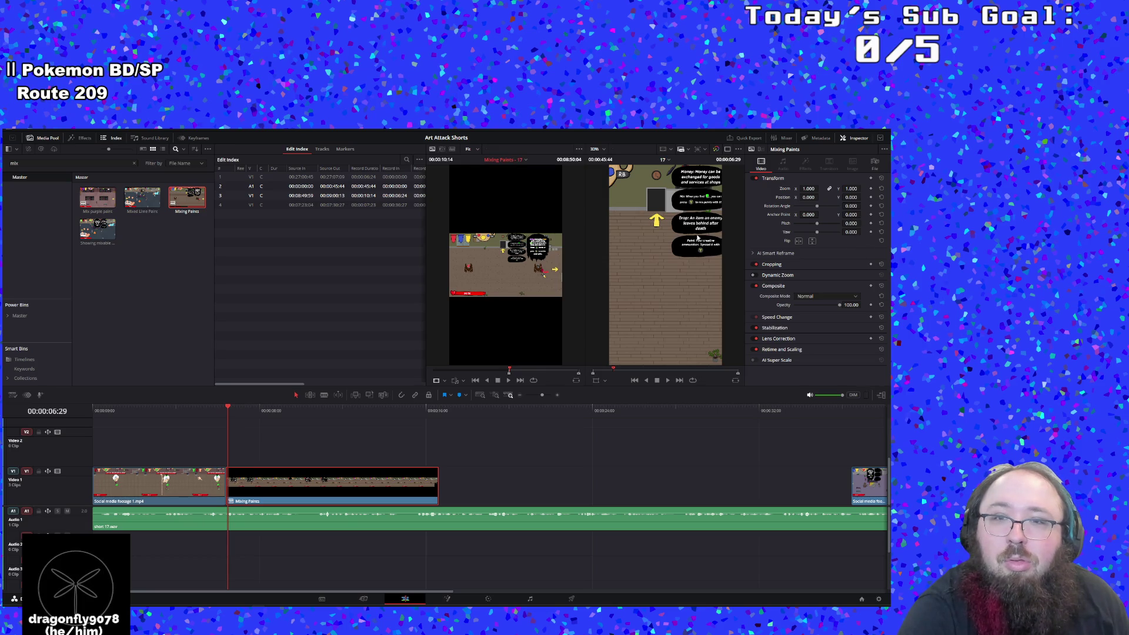
click(673, 262)
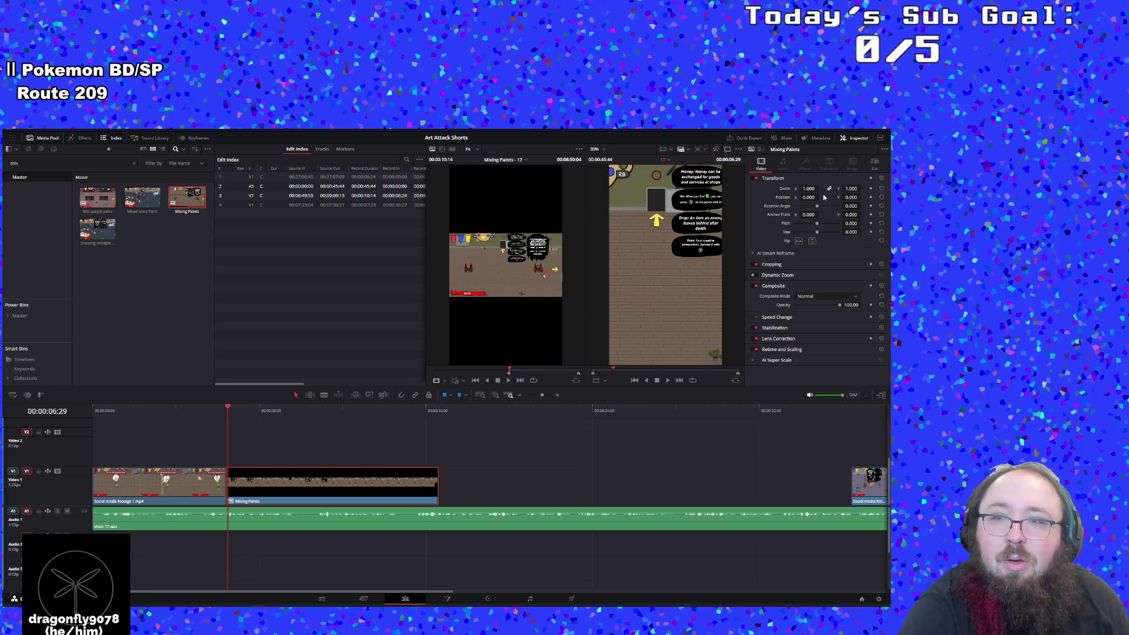
scroll(810, 196, up, 10)
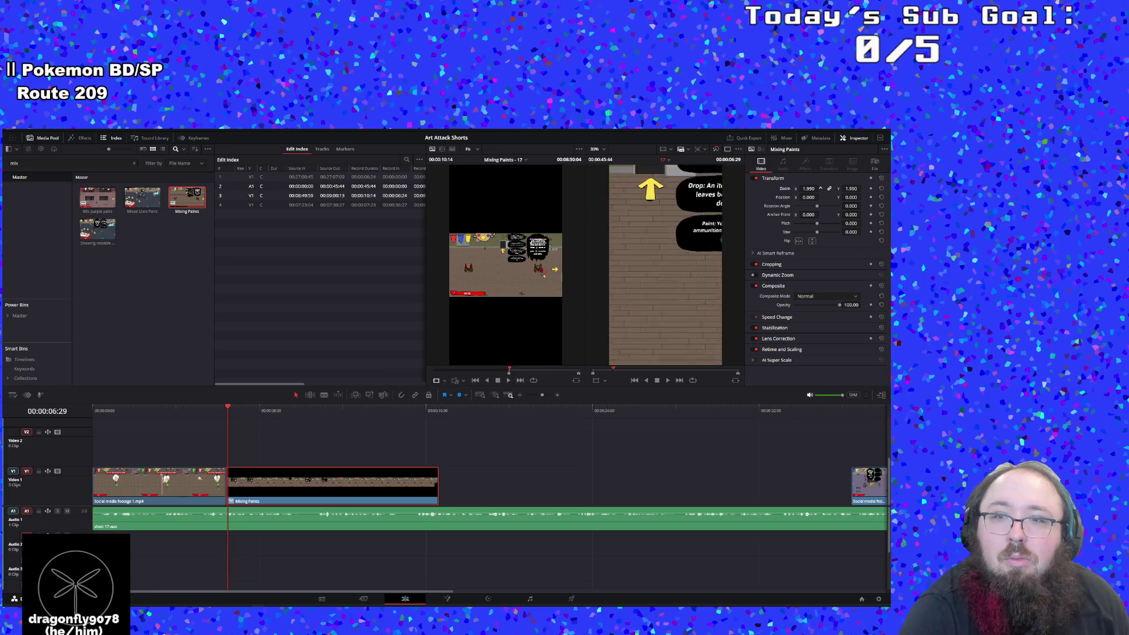
scroll(805, 197, down, 10)
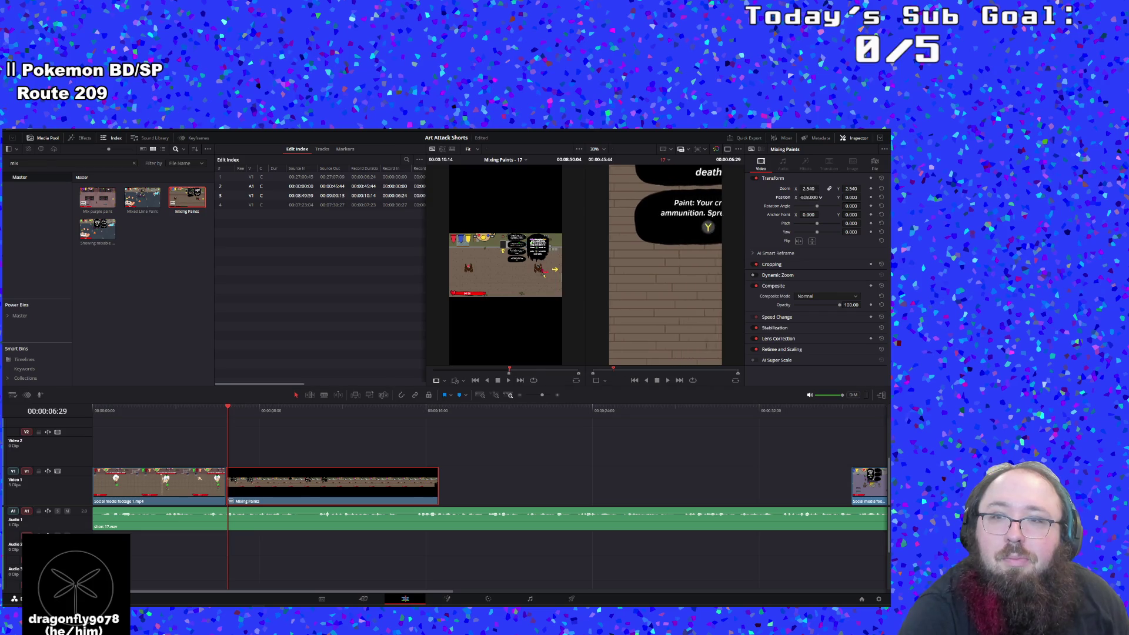
scroll(821, 197, up, 7)
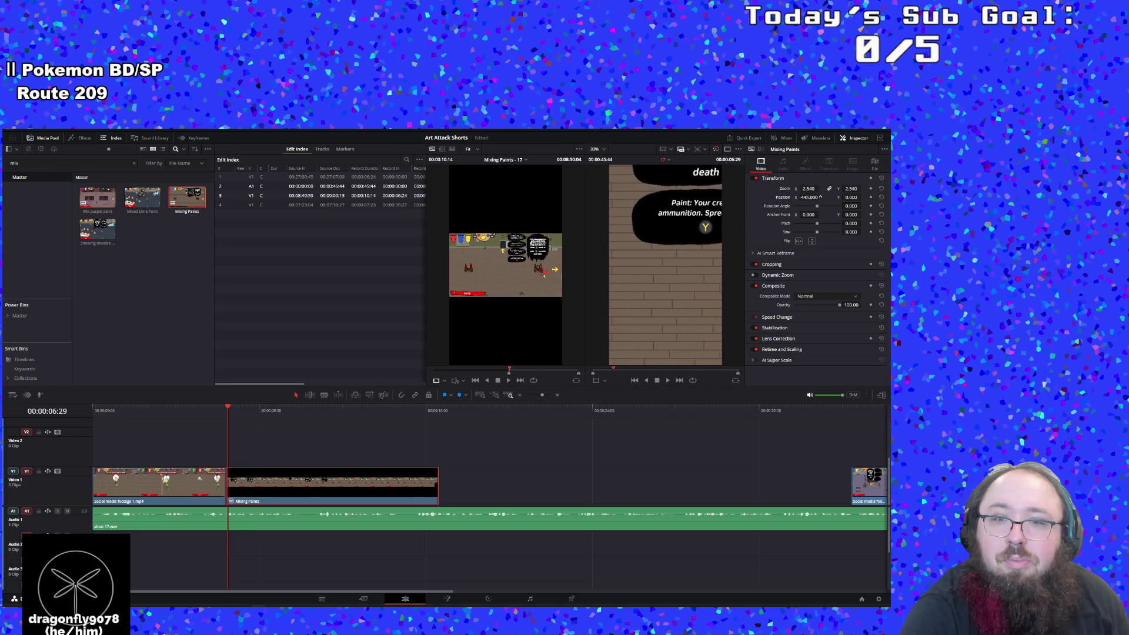
Decompose the Mixing Paints compound clip in place using clips only
right_click(277, 498)
mouse_move(341, 316)
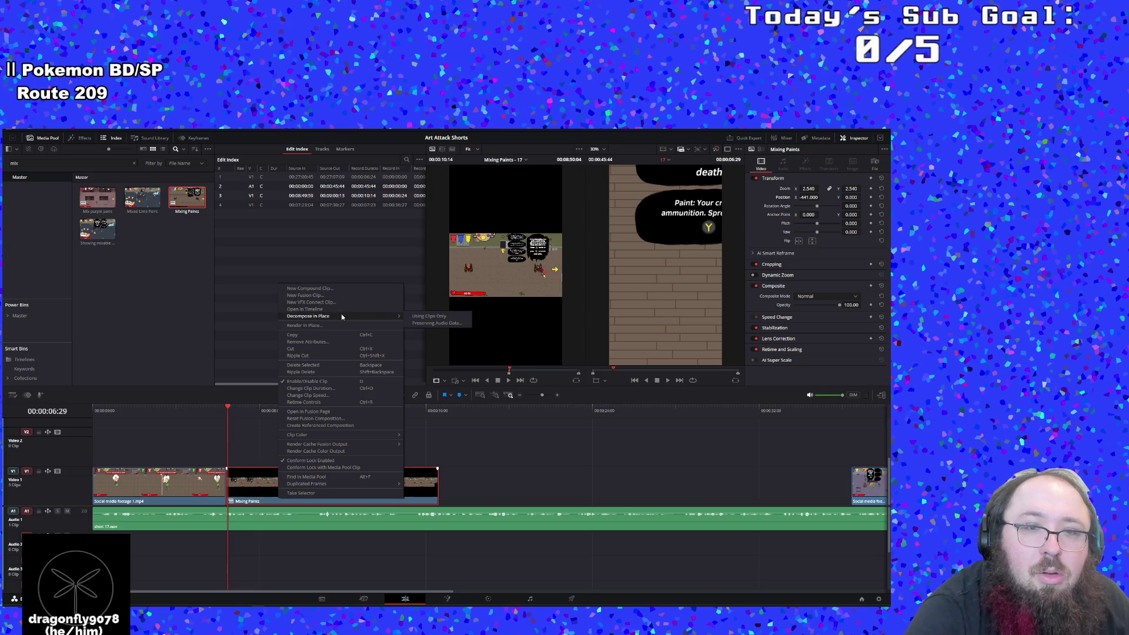
click(426, 317)
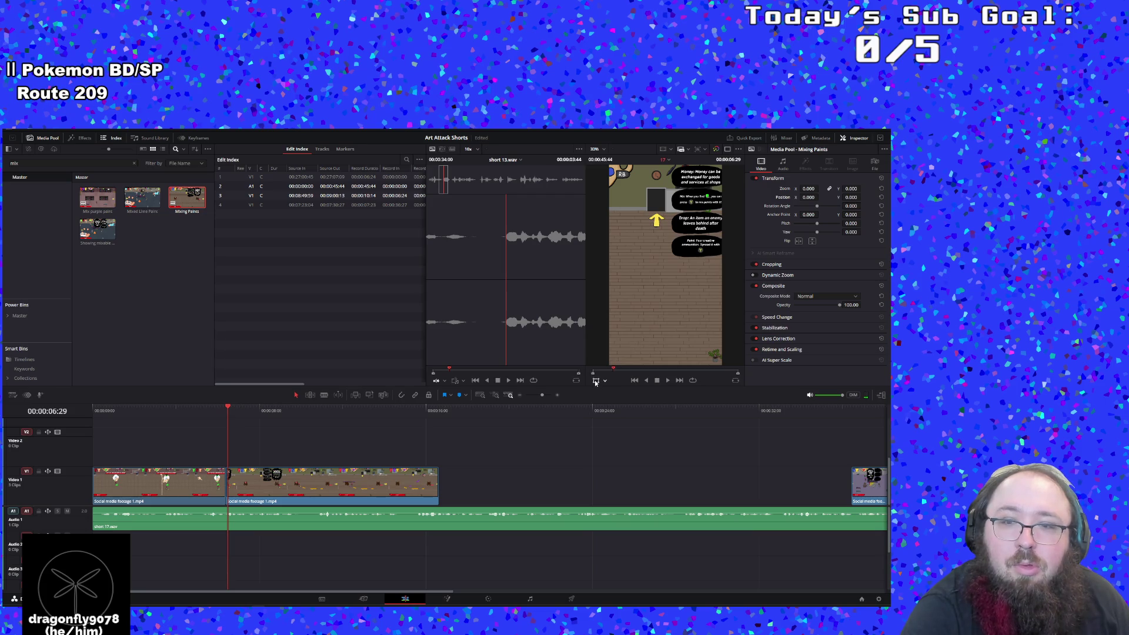
Shift the decomposed footage clip slightly right and up in the frame
click(332, 495)
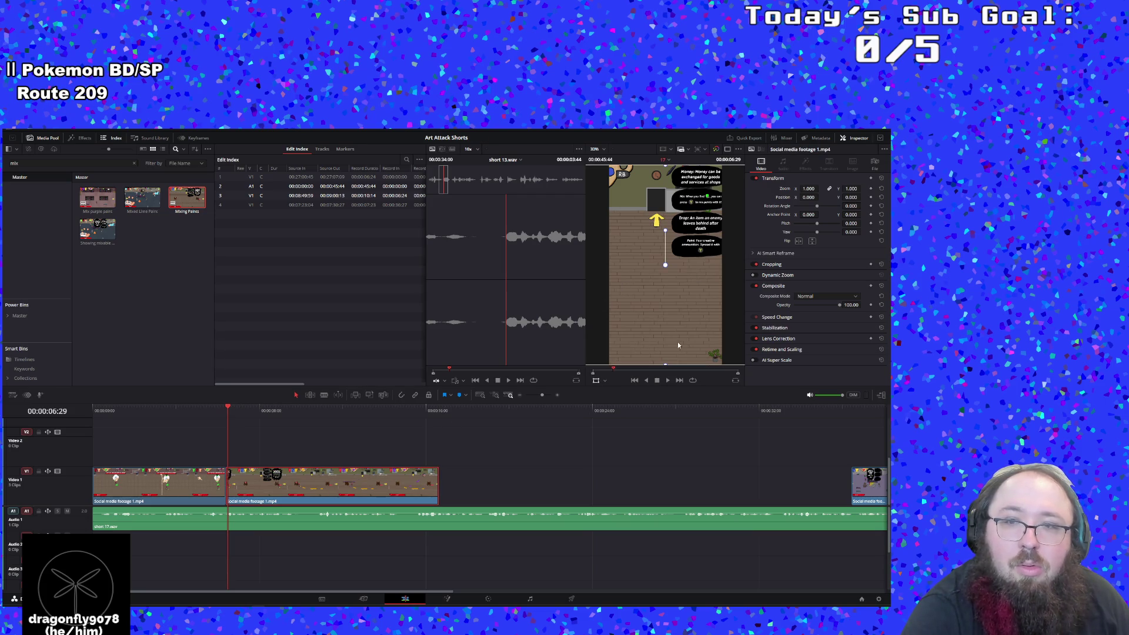
mouse_move(551, 318)
mouse_down()
mouse_move(564, 306)
mouse_move(587, 316)
mouse_up()
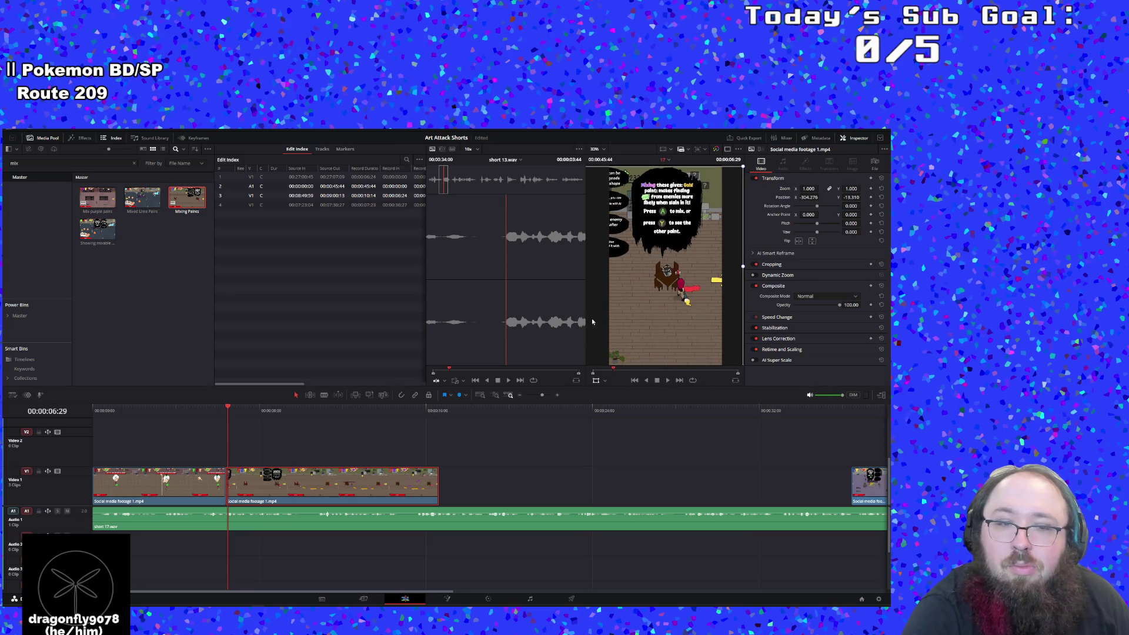
click(667, 381)
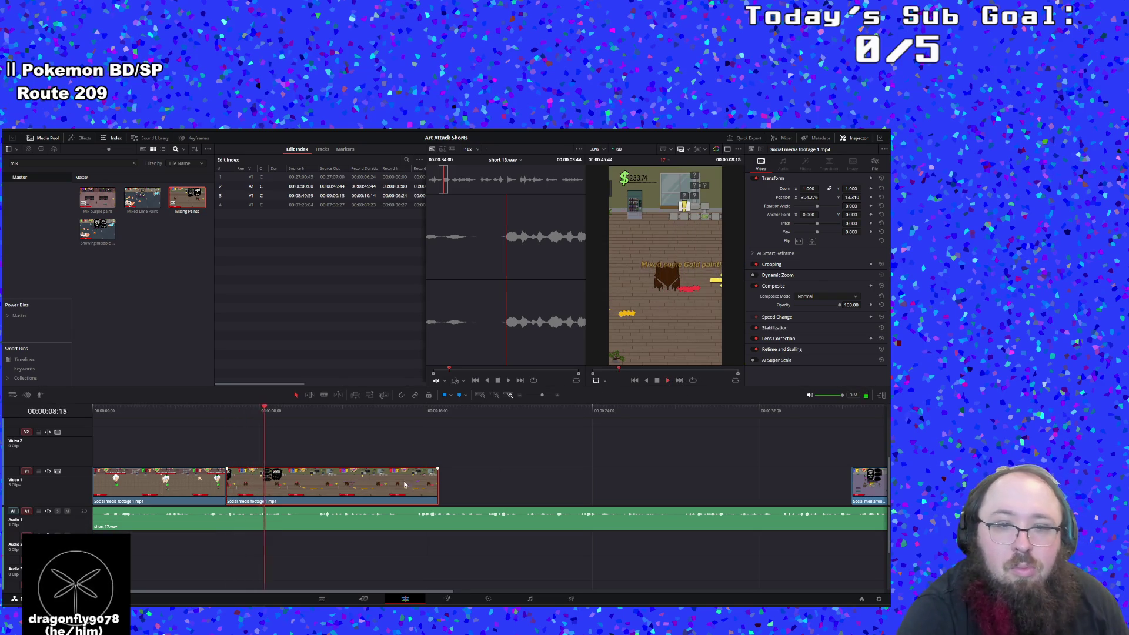
Trim the second clip's end back to the playhead at 00:00:08:03
click(212, 413)
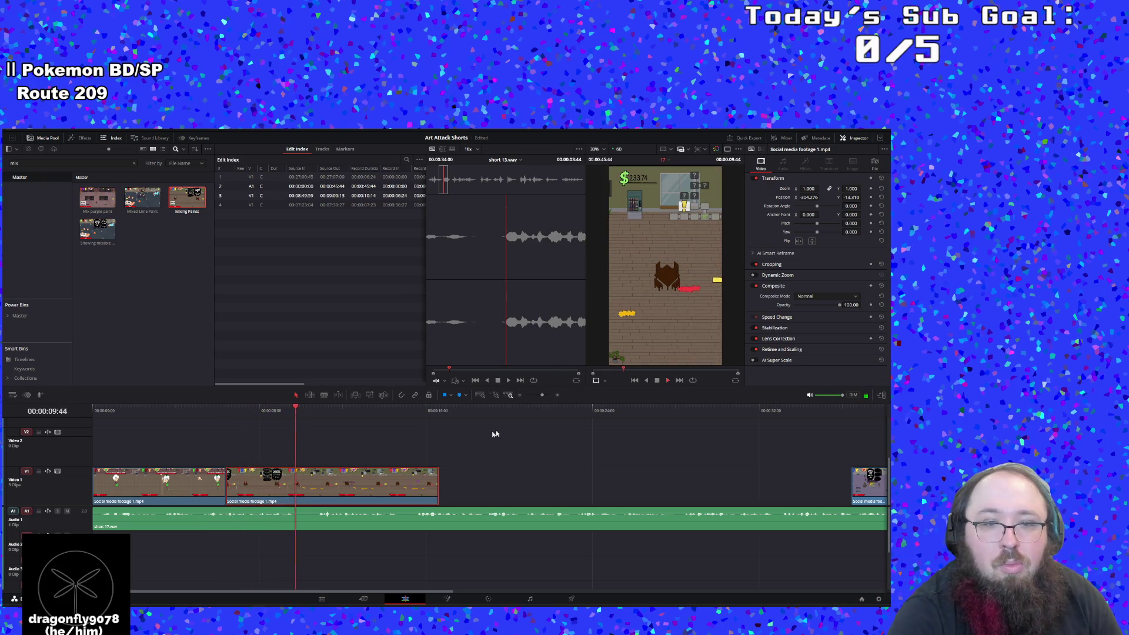
click(240, 410)
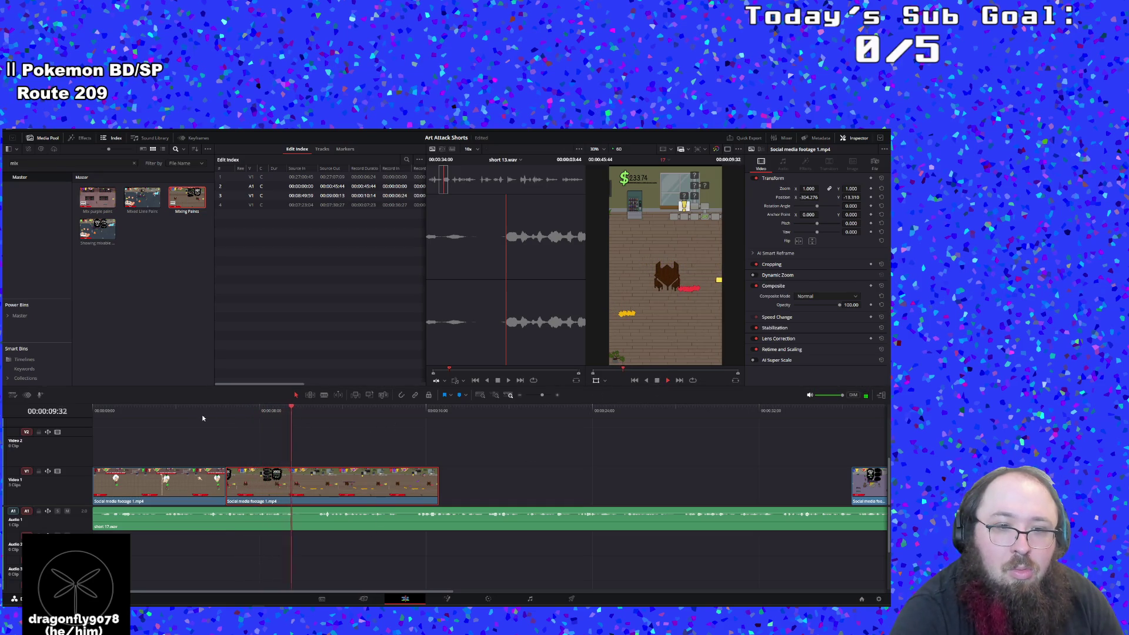
click(228, 408)
click(656, 381)
mouse_move(433, 482)
mouse_down()
mouse_move(246, 484)
mouse_move(256, 483)
mouse_up()
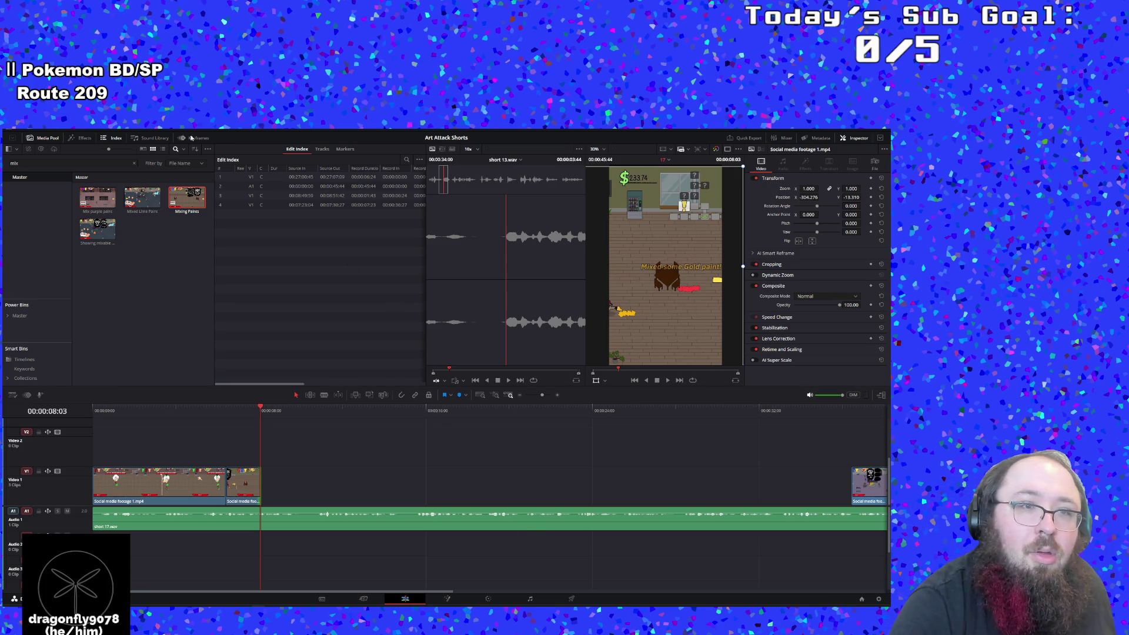
Clear the Media Pool's 'mix' search and filter it by 'al' instead
click(177, 149)
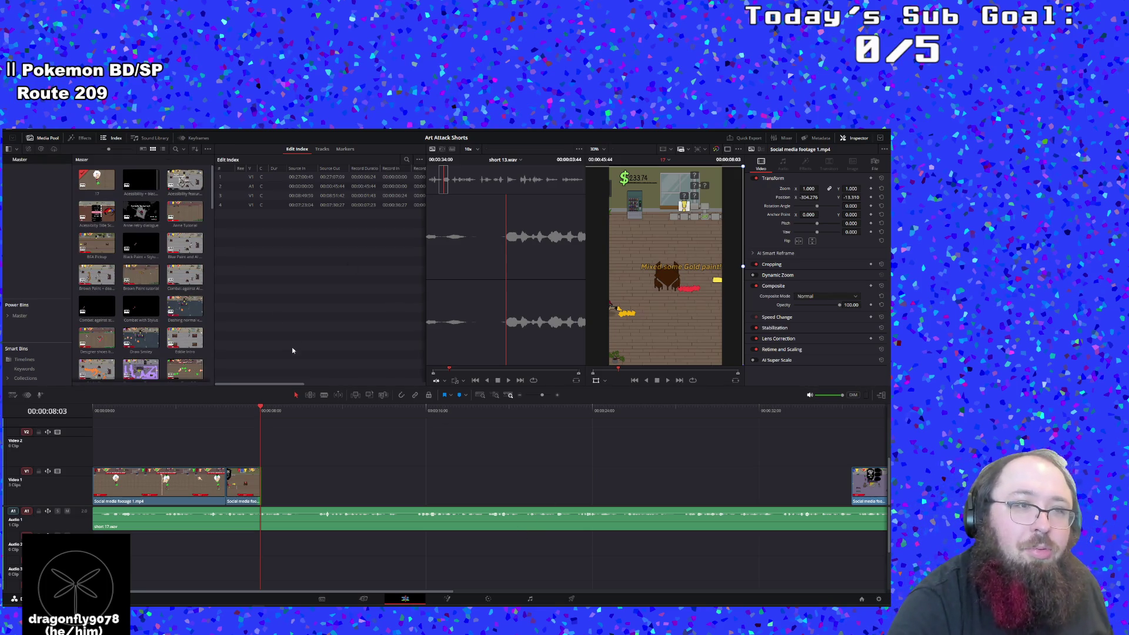
click(176, 150)
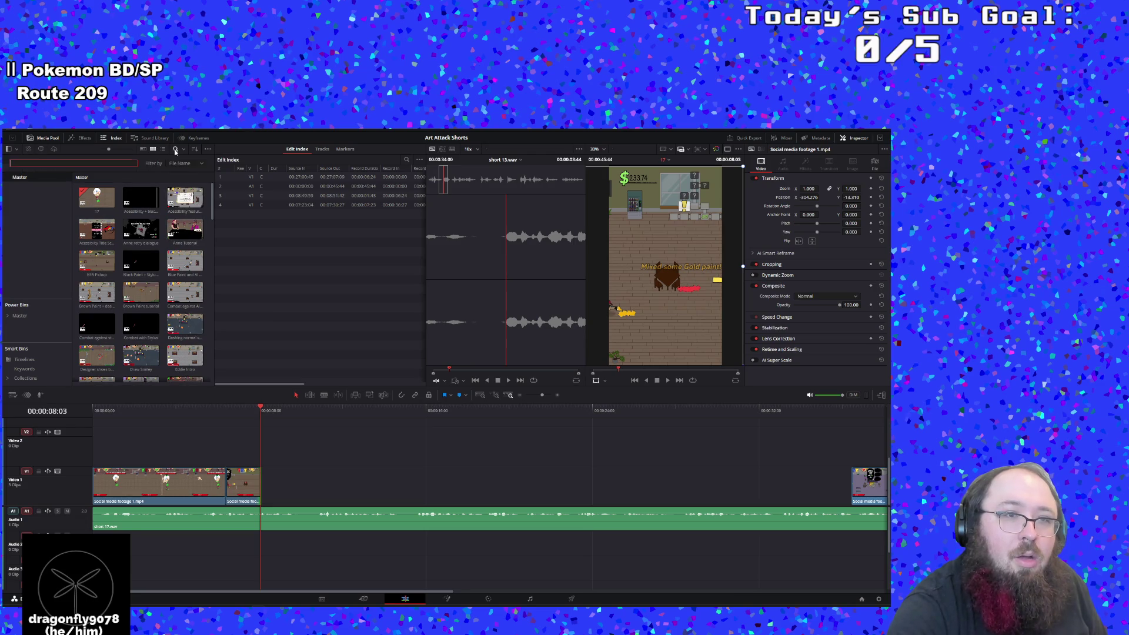
text(al)
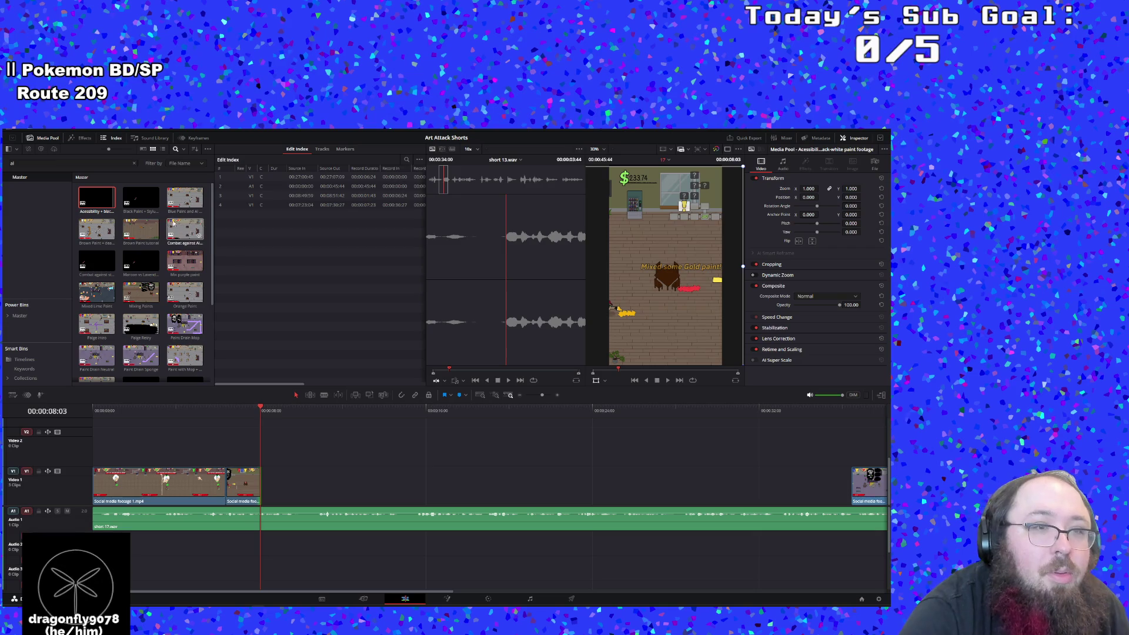
scroll(147, 247, down, 2)
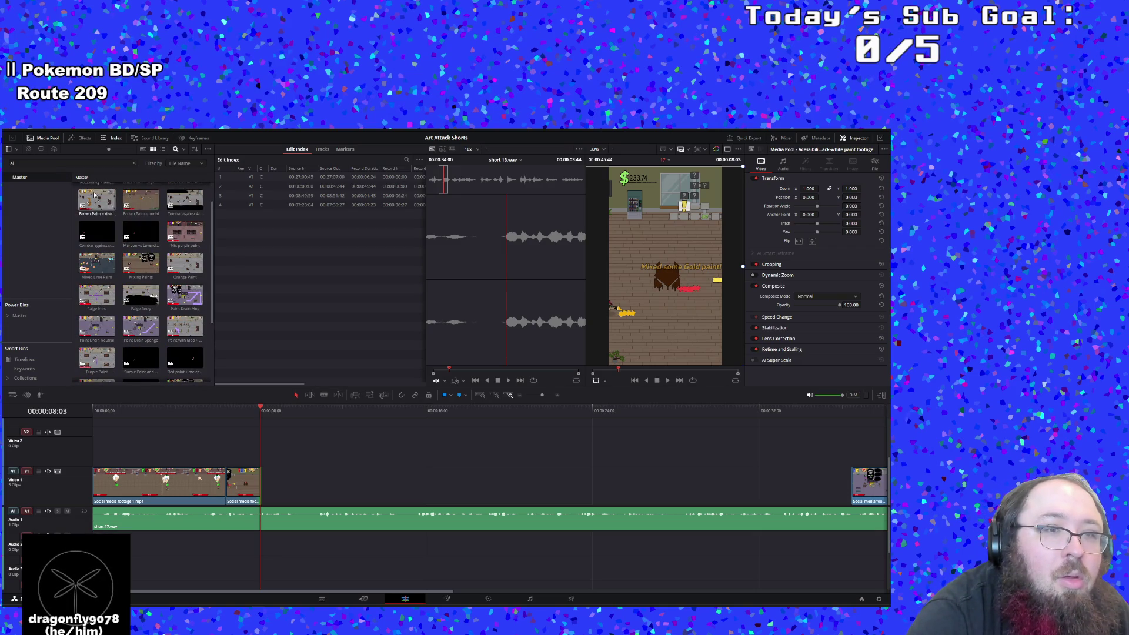
Add Combat against AI enemies to Video 2 at 00:00:08:03, locking V1, V2 and A1, and delete its game audio
mouse_move(184, 200)
mouse_down()
mouse_move(282, 500)
mouse_move(318, 500)
mouse_move(275, 460)
mouse_up()
click(309, 544)
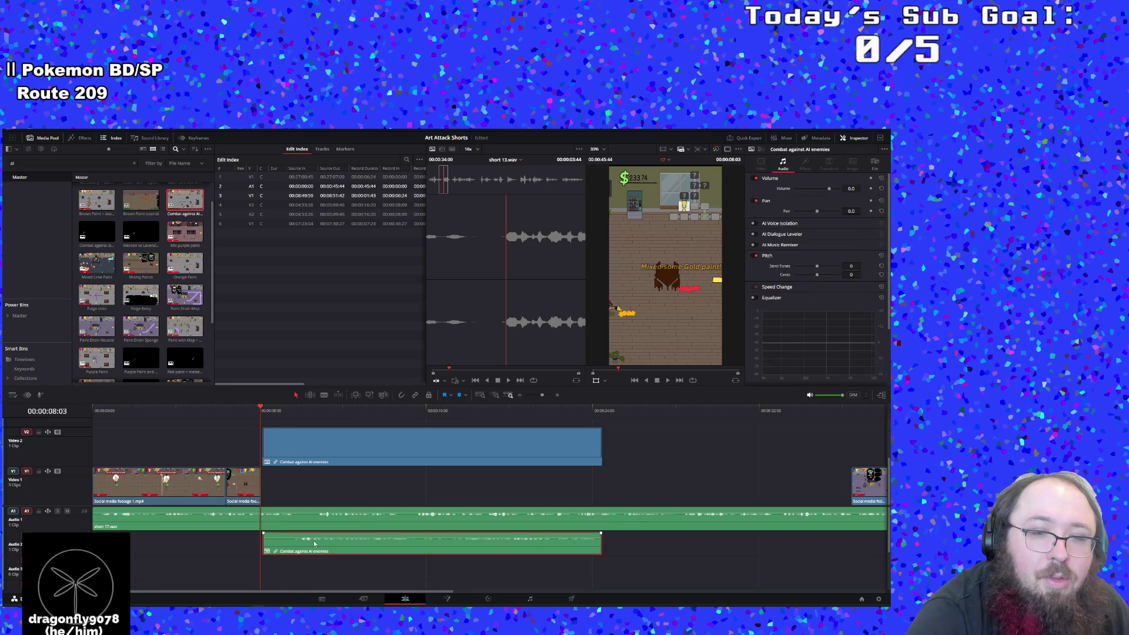
click(534, 398)
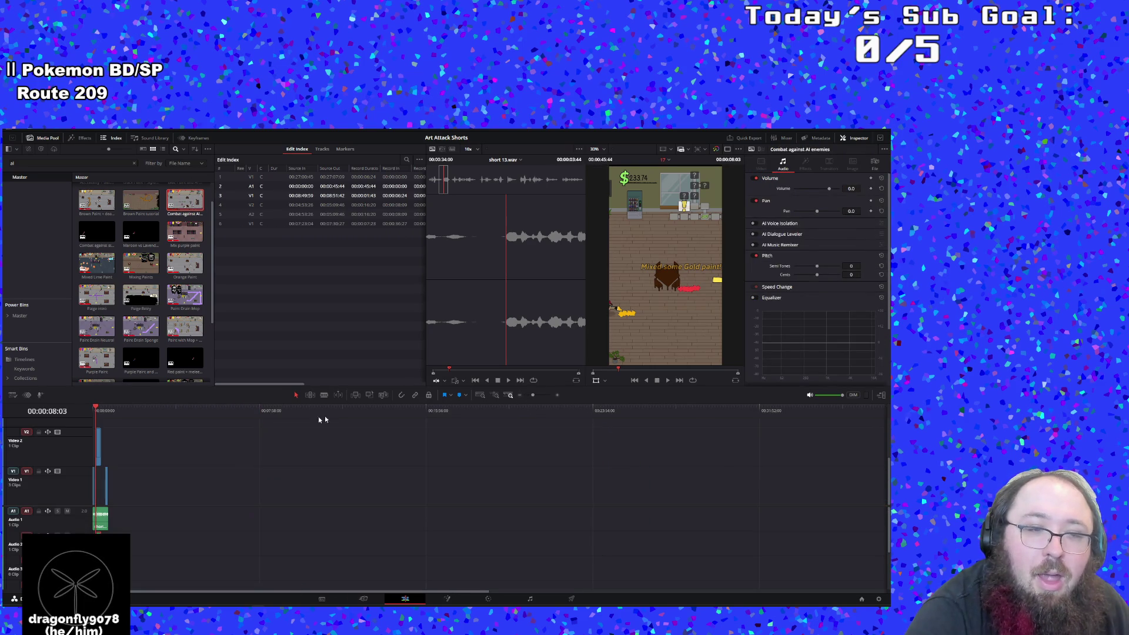
drag(99, 534, 210, 527)
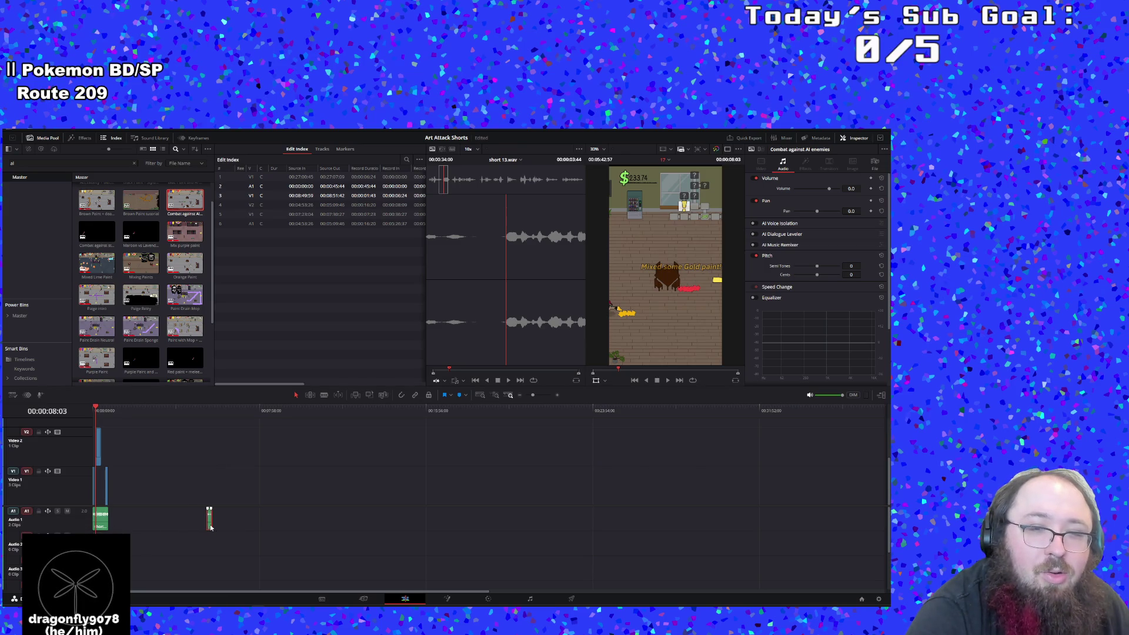
click(427, 397)
key(Delete)
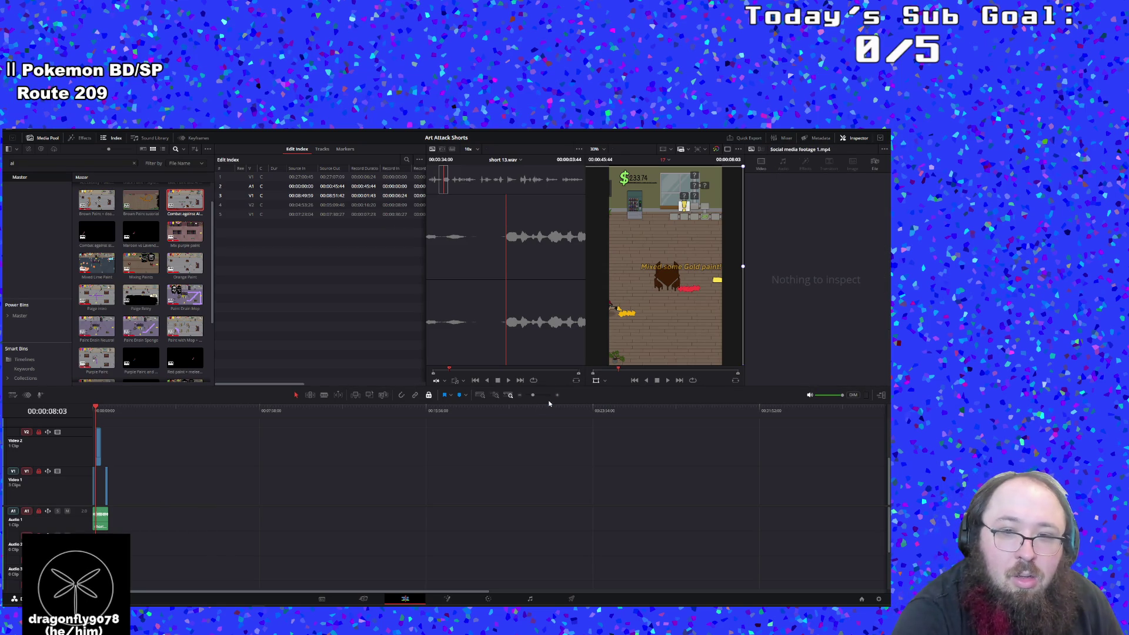
drag(537, 395, 545, 392)
click(520, 454)
right_click(520, 453)
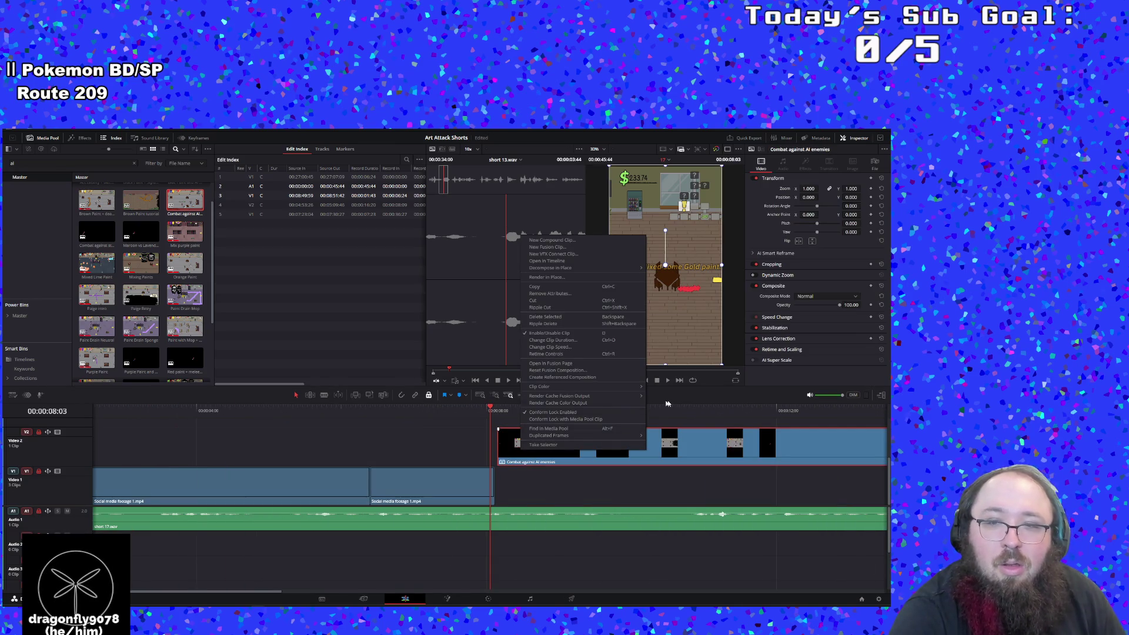
click(671, 403)
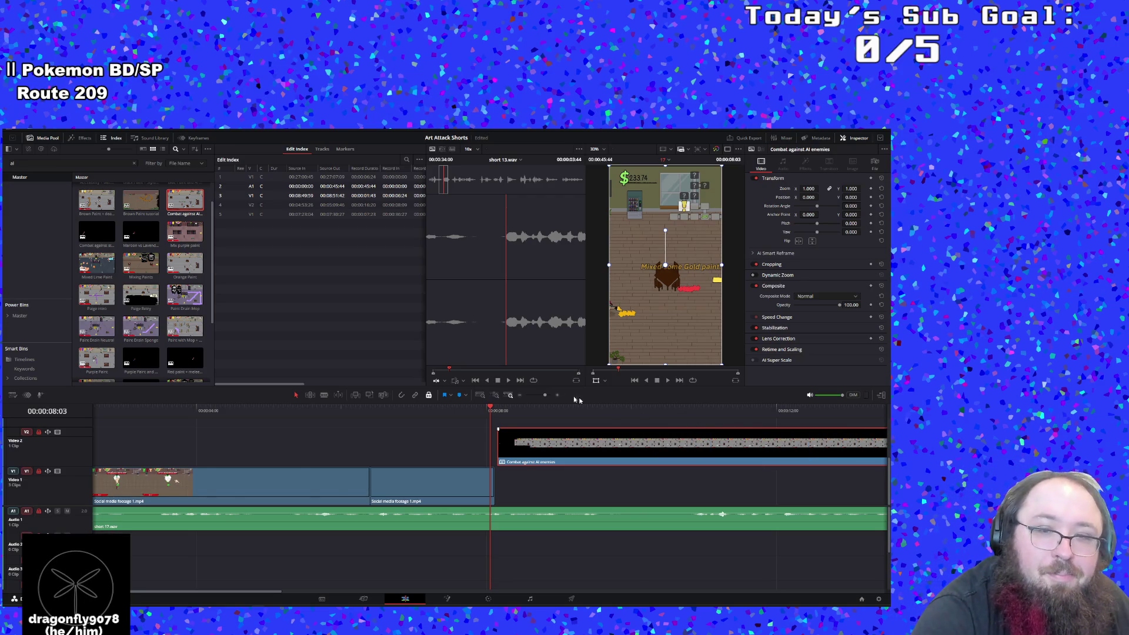
drag(544, 401, 541, 394)
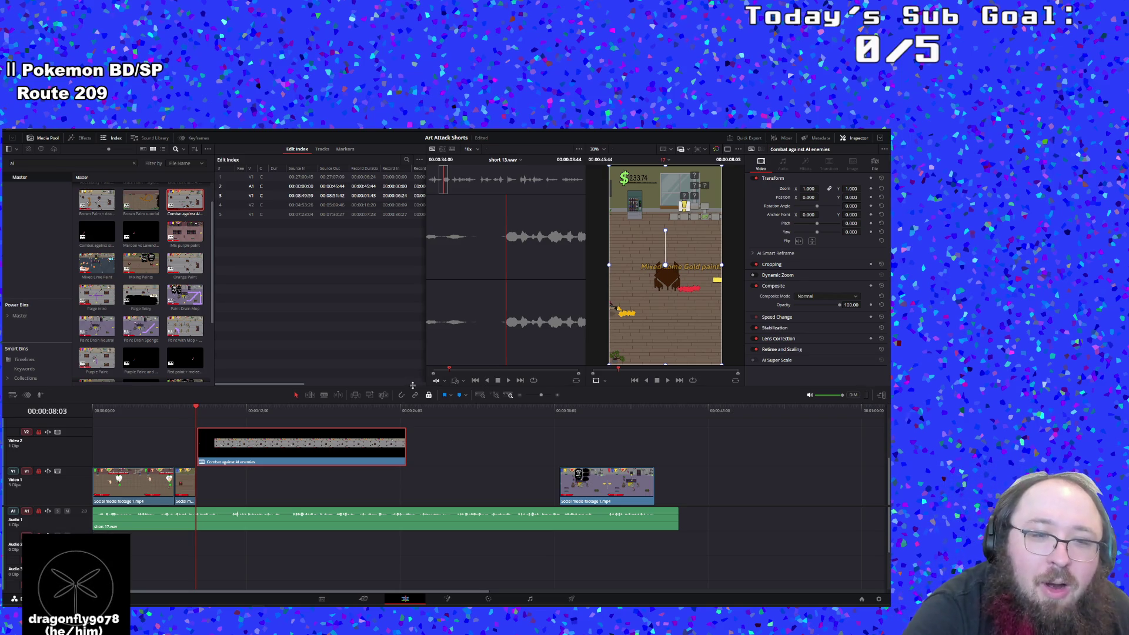
Decompose the combat compound clip in place and save the project
right_click(347, 449)
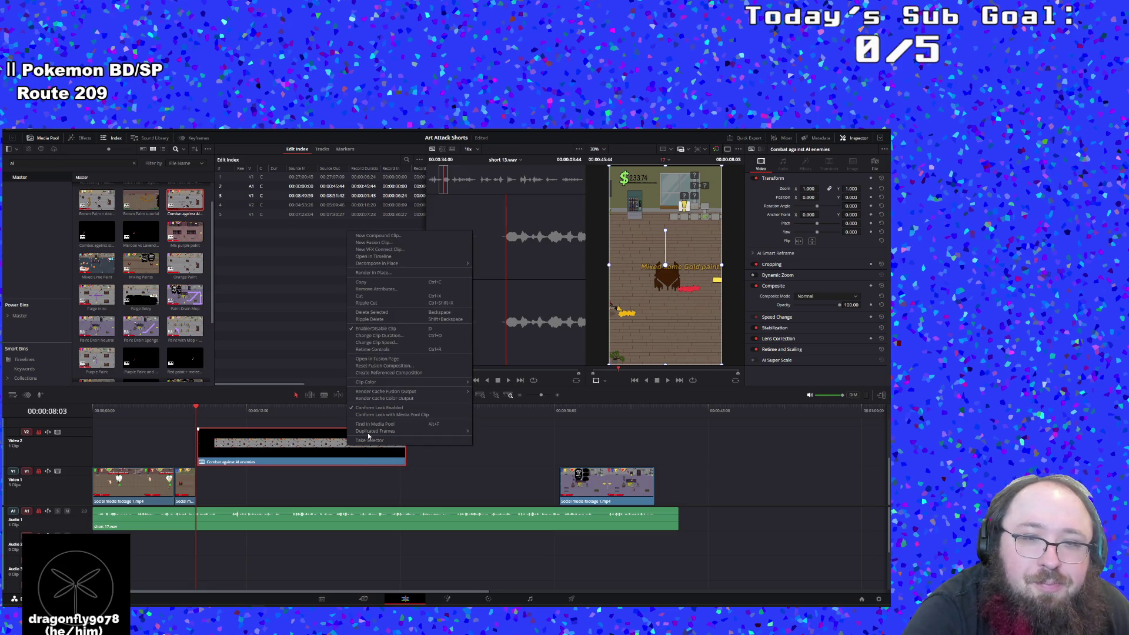
click(484, 266)
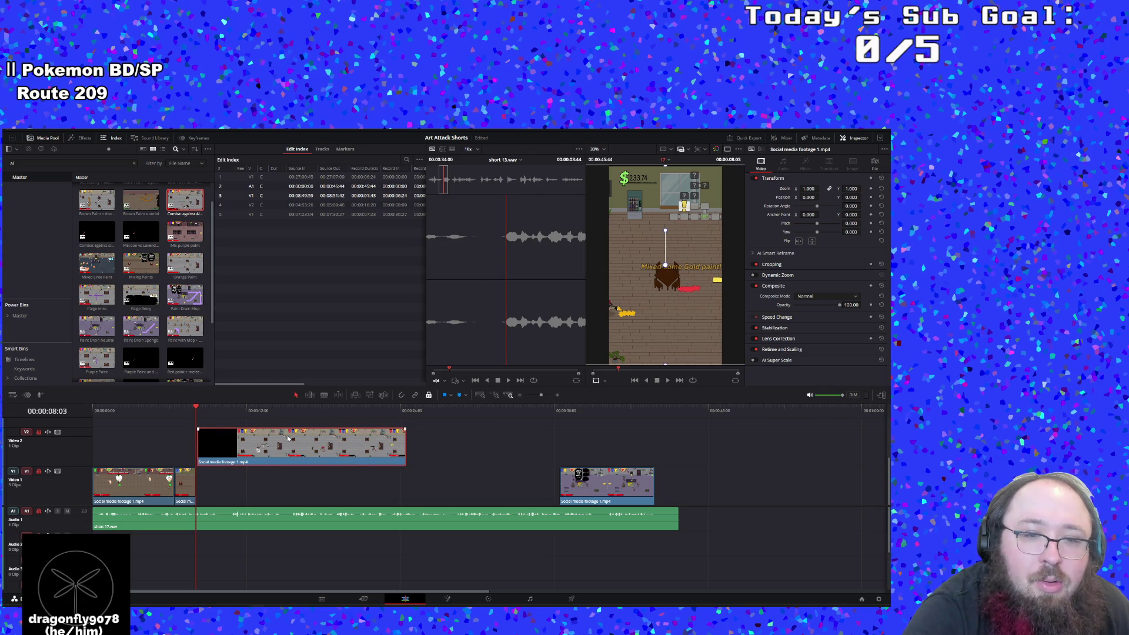
key(ctrl+s)
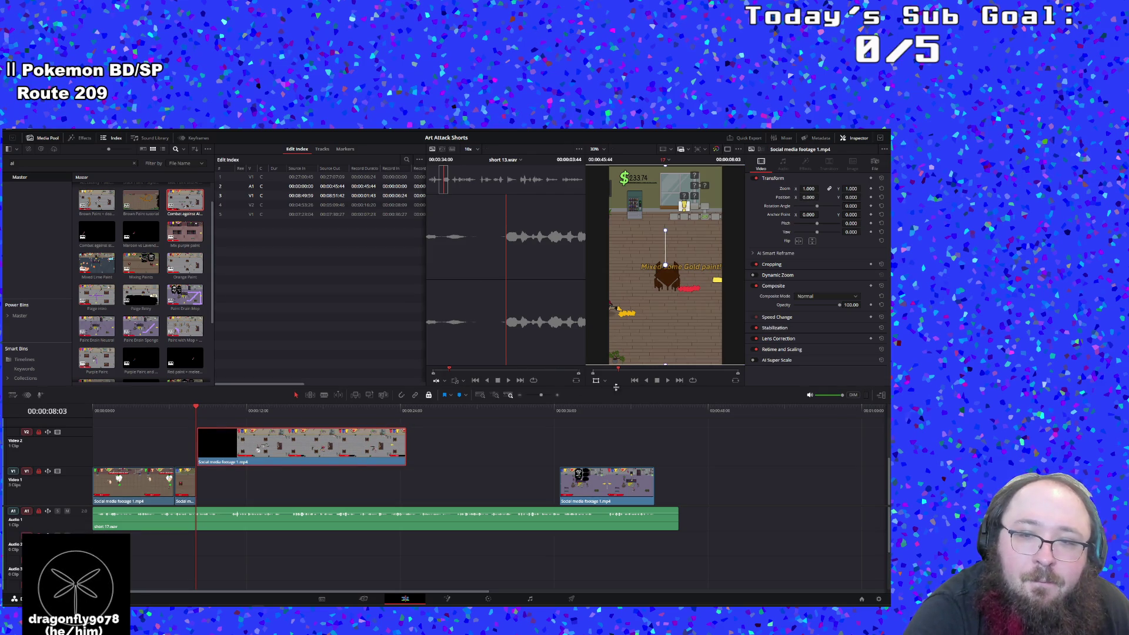
Trim the black lead-in off the overlaid gameplay clip and replay from 06:18
mouse_move(202, 445)
mouse_down()
mouse_move(241, 445)
mouse_move(220, 490)
mouse_up()
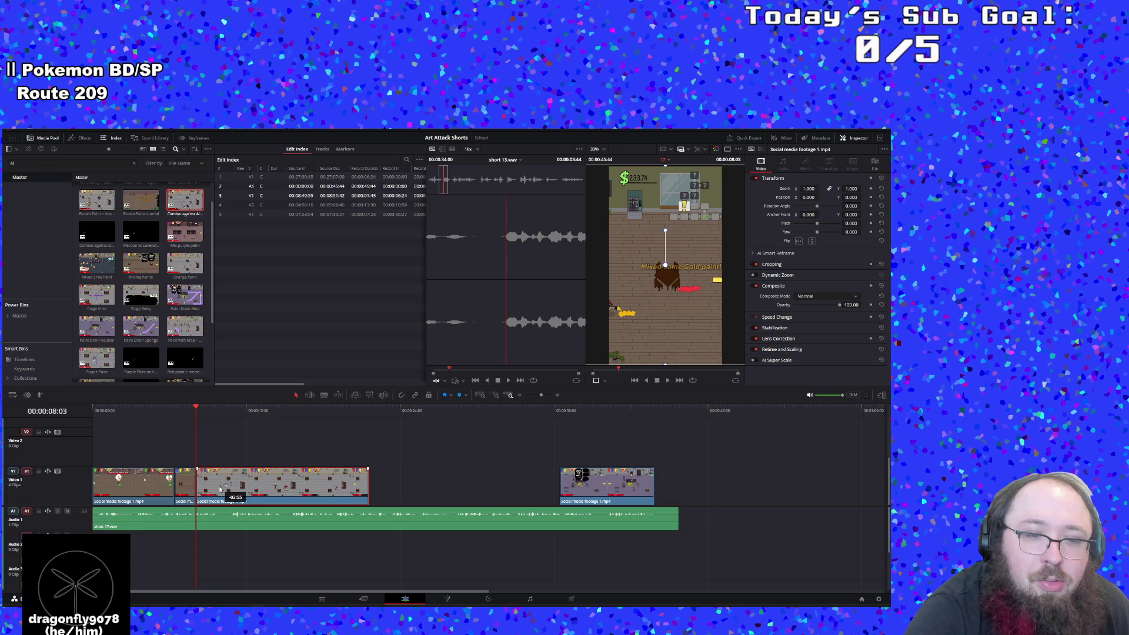
click(174, 411)
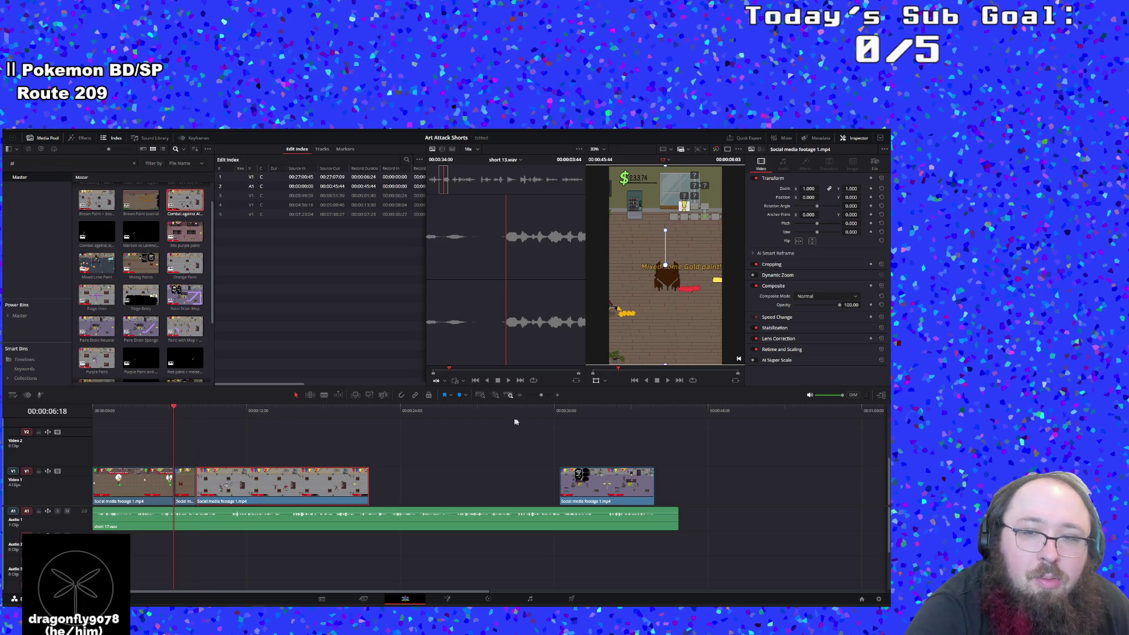
key(space)
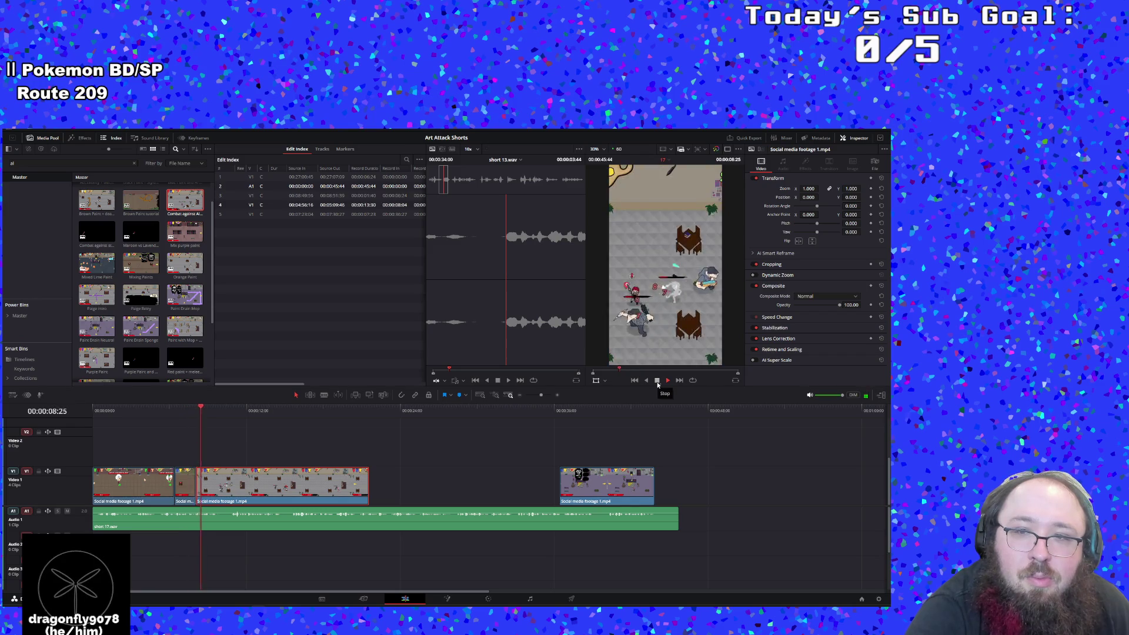
key(space)
Shift the short second gameplay clip's footage slightly left in frame
click(187, 482)
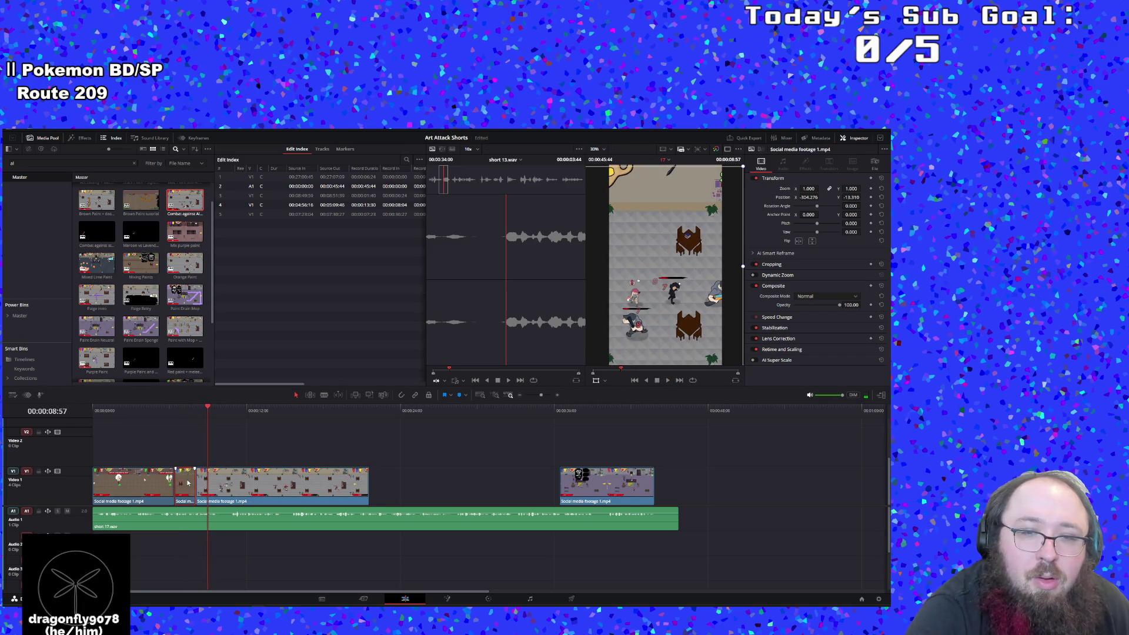
click(187, 414)
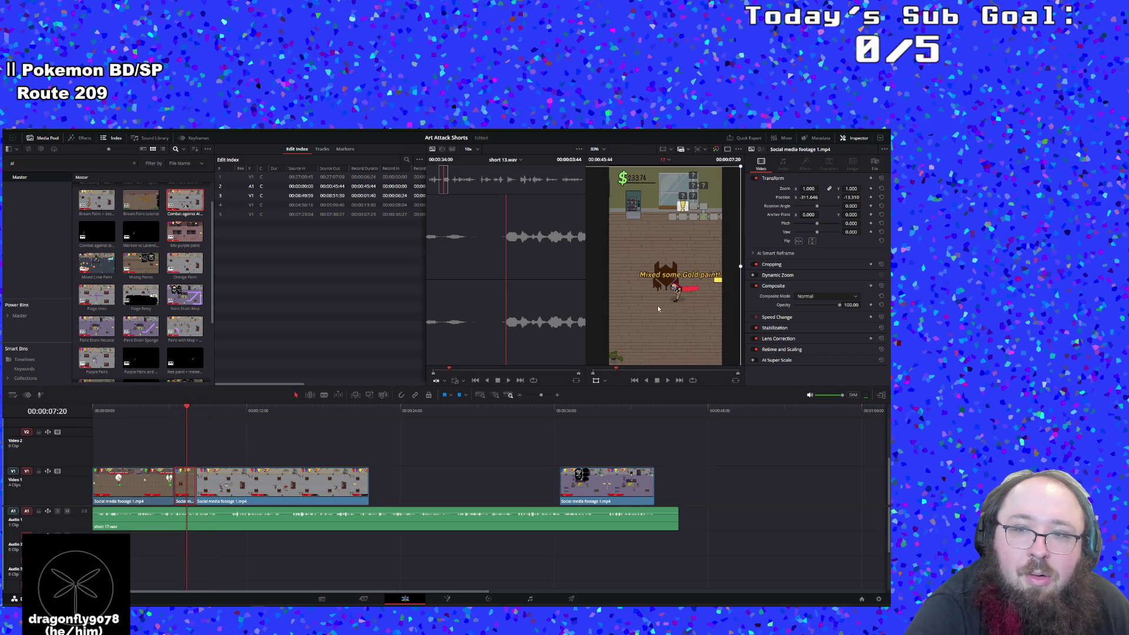
drag(657, 305, 648, 305)
Shorten the third gameplay clip to end at 10:52 and play on to check it
click(171, 412)
click(667, 380)
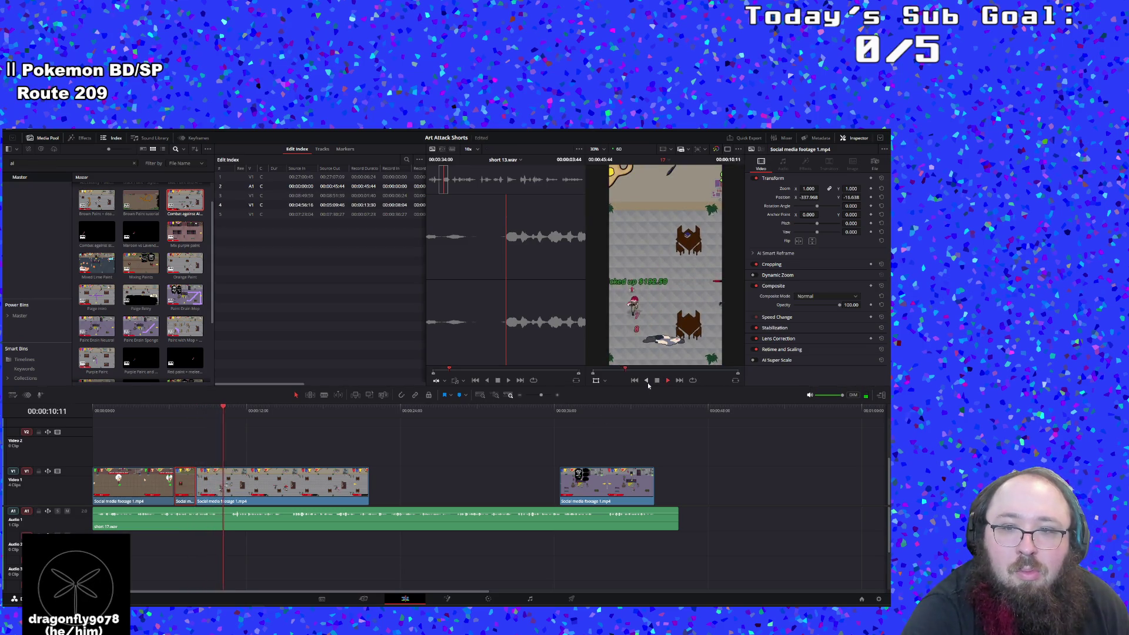
key(space)
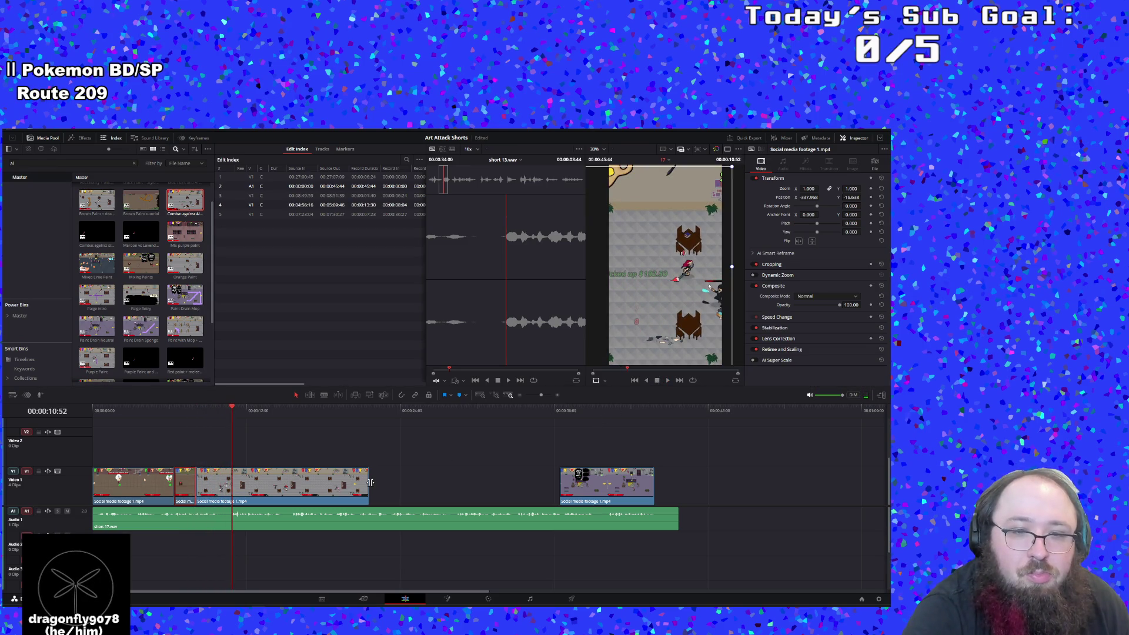
click(367, 481)
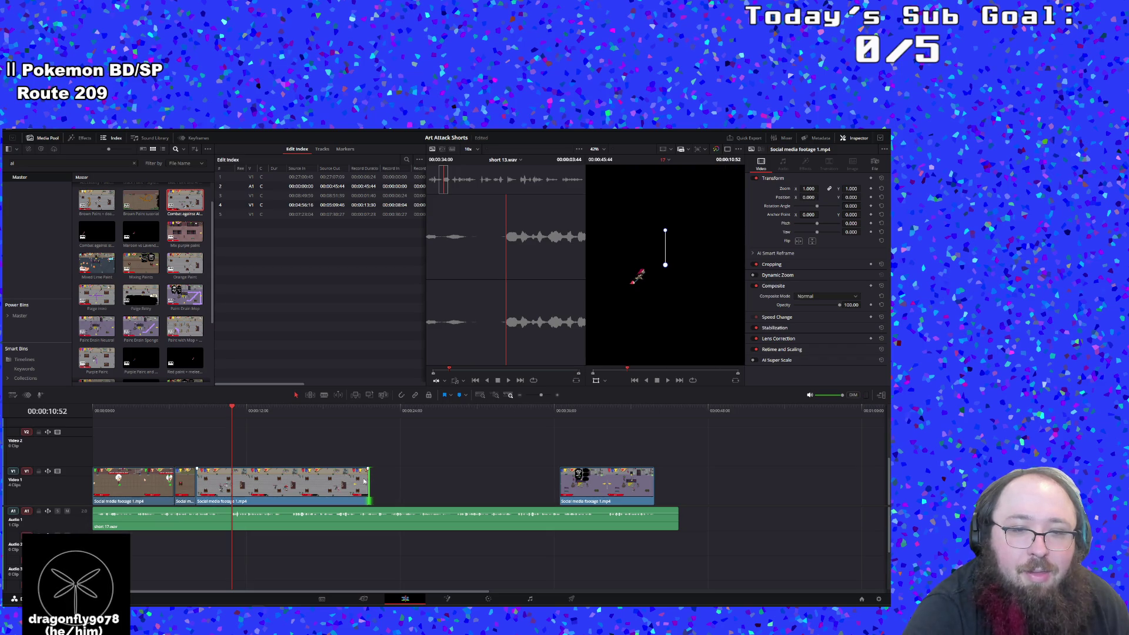
drag(364, 479, 232, 474)
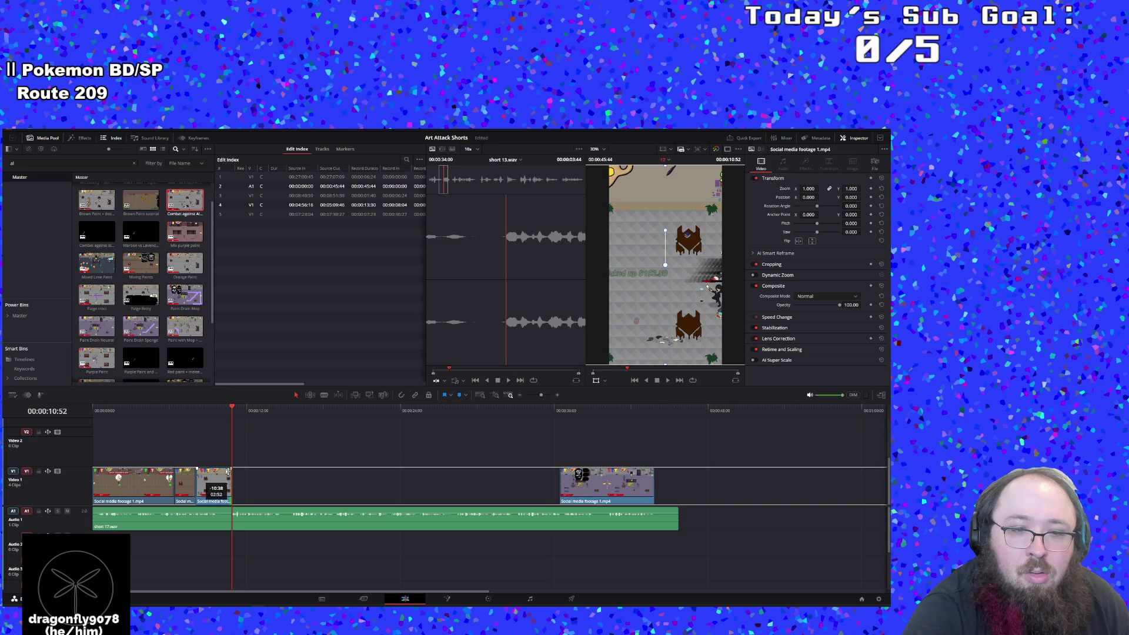
click(668, 380)
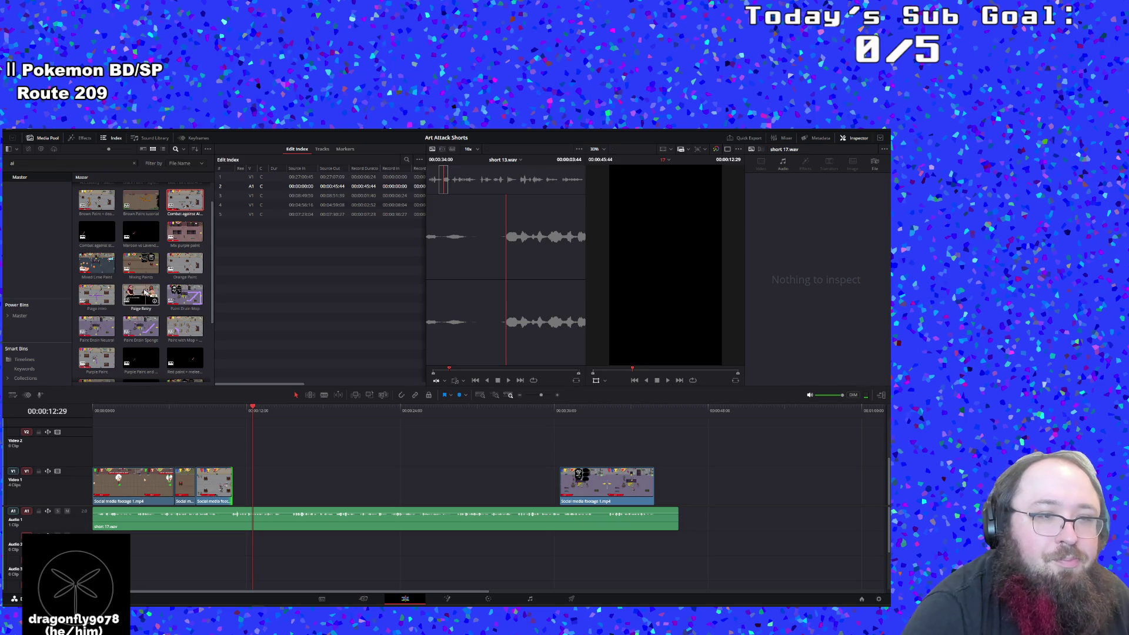
click(47, 163)
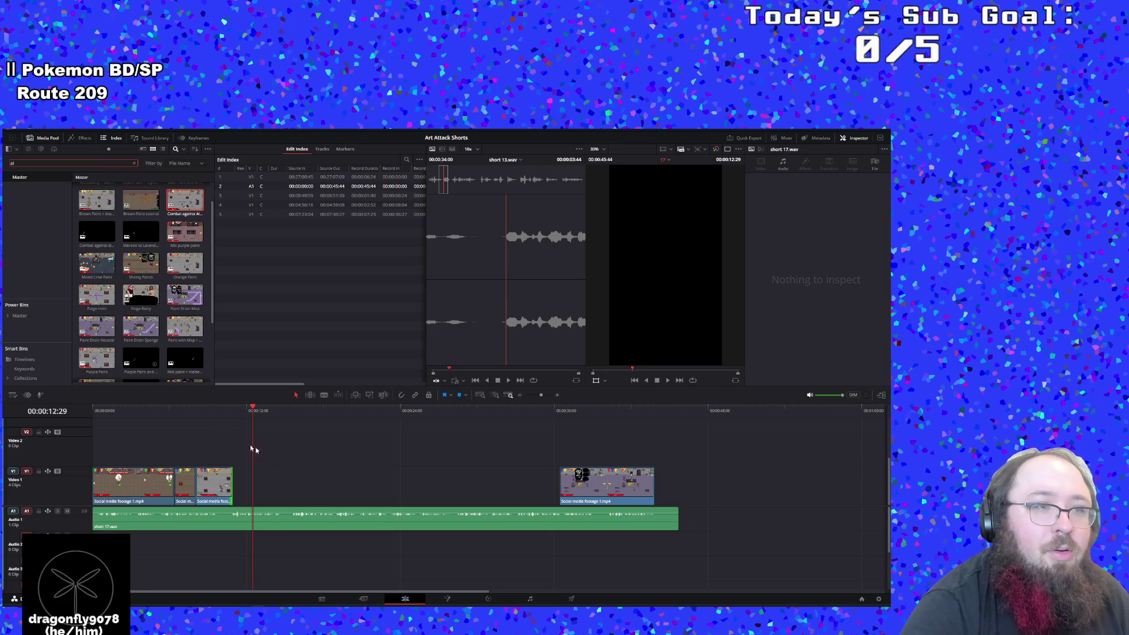
Add the Maroon vs Lavender Paint clip found via 'lav', delete its audio, and trim its head onto Video 1
key(BackSpace)
key(BackSpace)
text(lav)
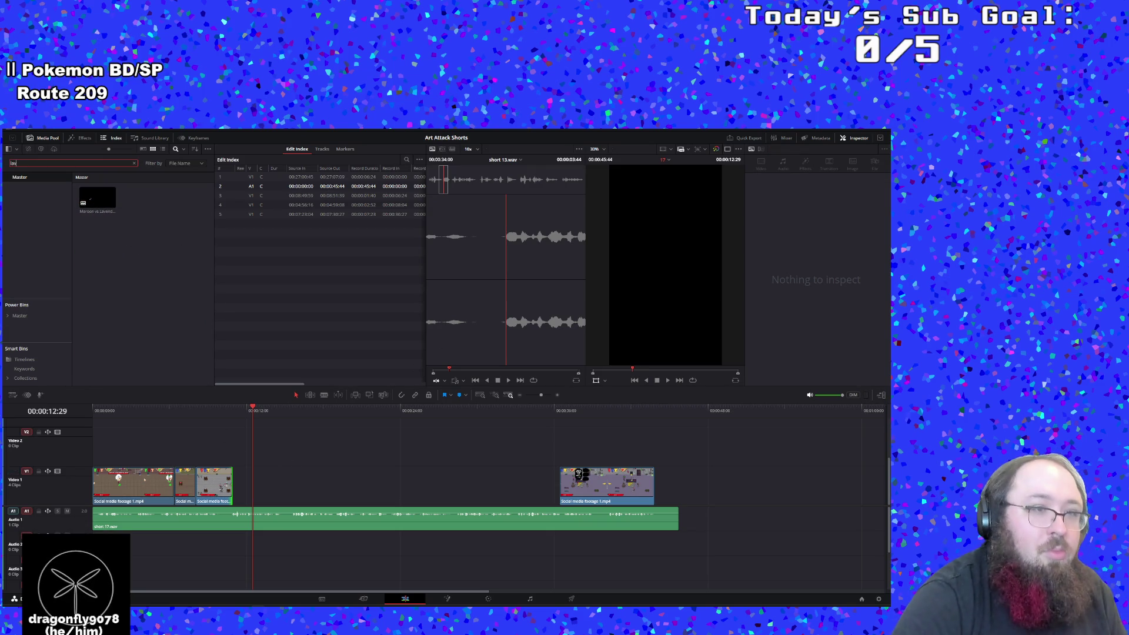
mouse_move(98, 197)
mouse_down()
mouse_move(259, 488)
mouse_move(244, 482)
mouse_move(234, 431)
mouse_up()
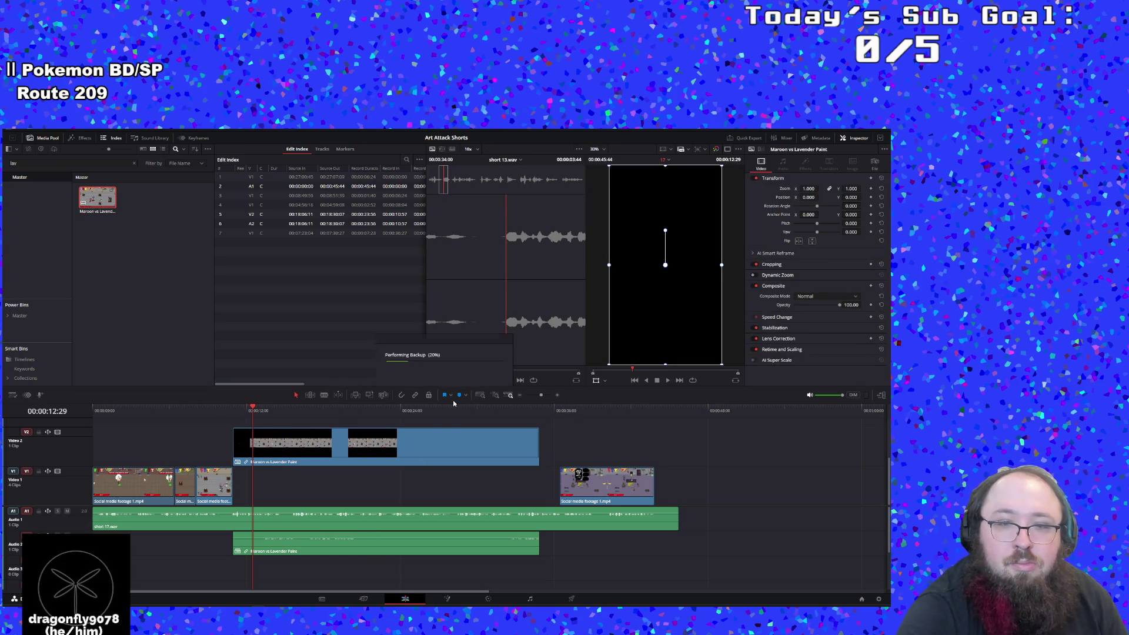
click(430, 394)
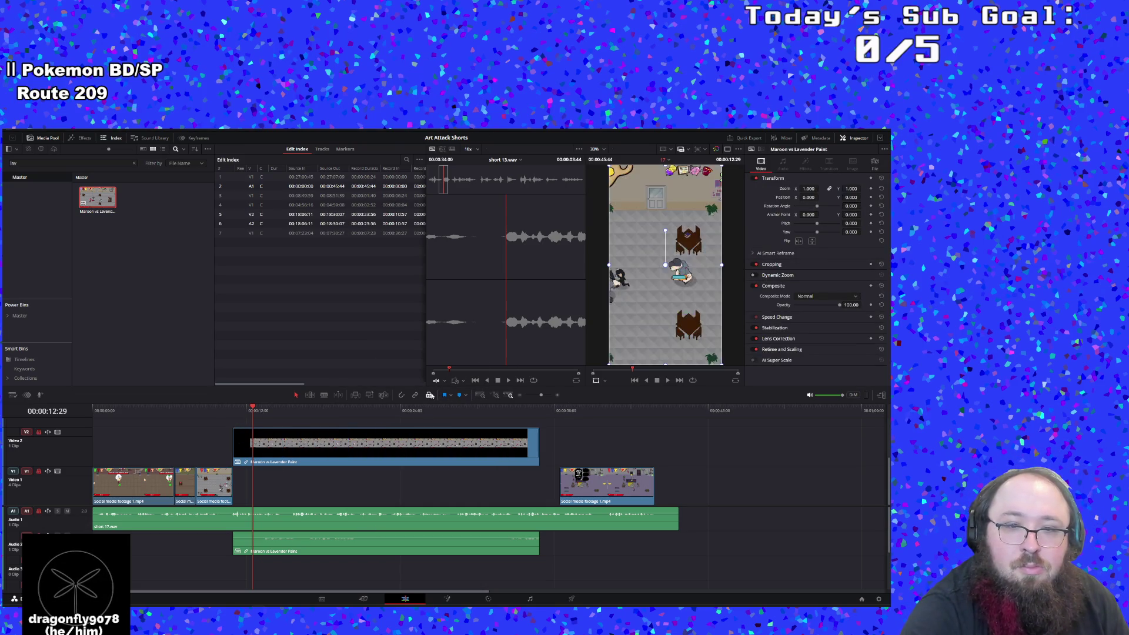
mouse_move(406, 532)
mouse_down()
mouse_move(459, 538)
mouse_move(735, 506)
mouse_move(831, 429)
mouse_move(882, 432)
mouse_move(817, 487)
mouse_up()
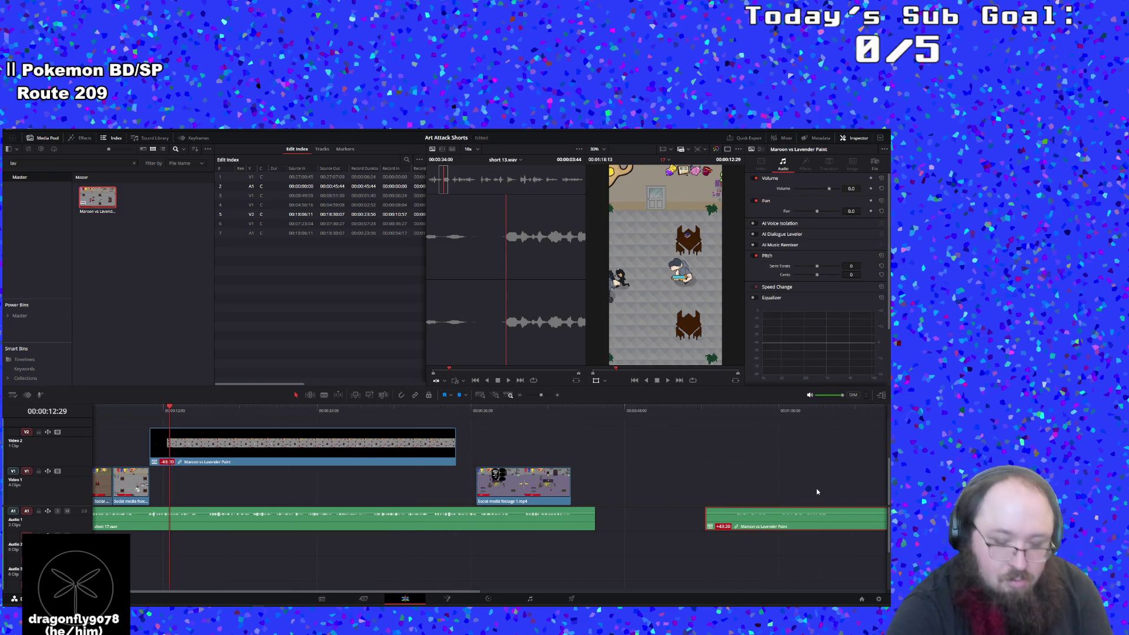
key(Delete)
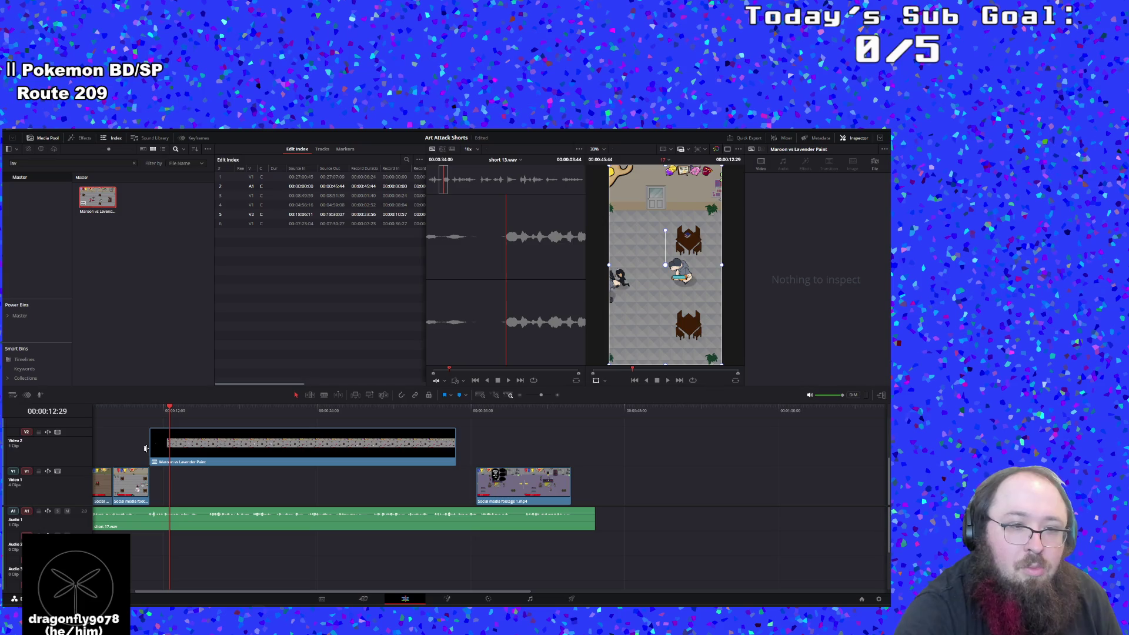
mouse_move(154, 440)
mouse_down()
mouse_move(202, 463)
mouse_move(191, 470)
mouse_up()
click(145, 410)
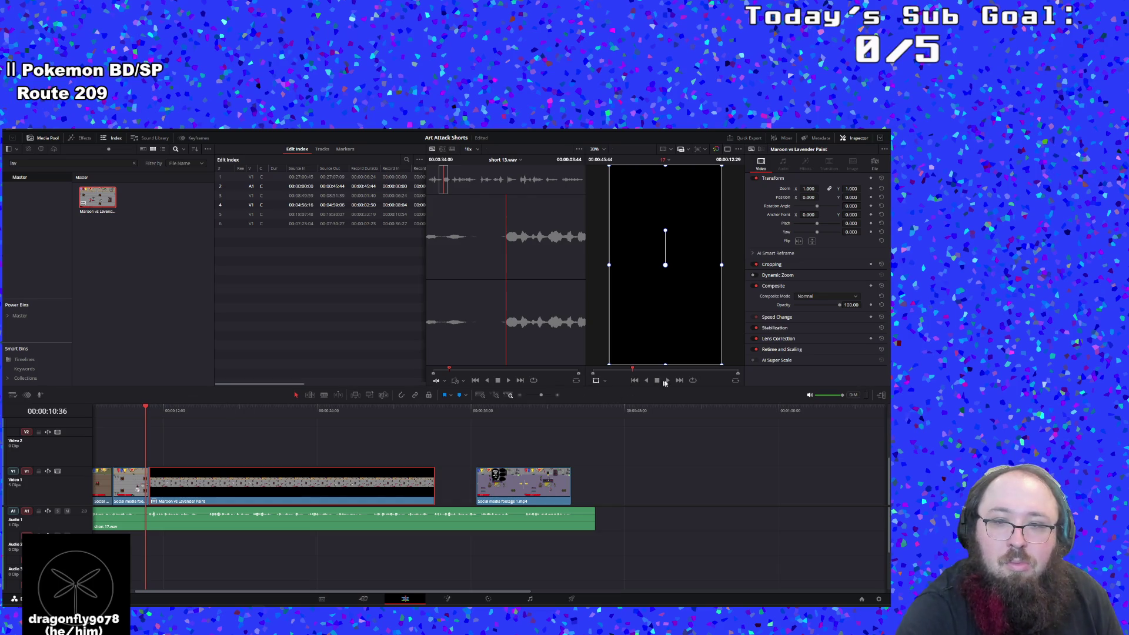
Nudge the Maroon clip's image slightly left and down, then decompose the compound clip in place
click(666, 382)
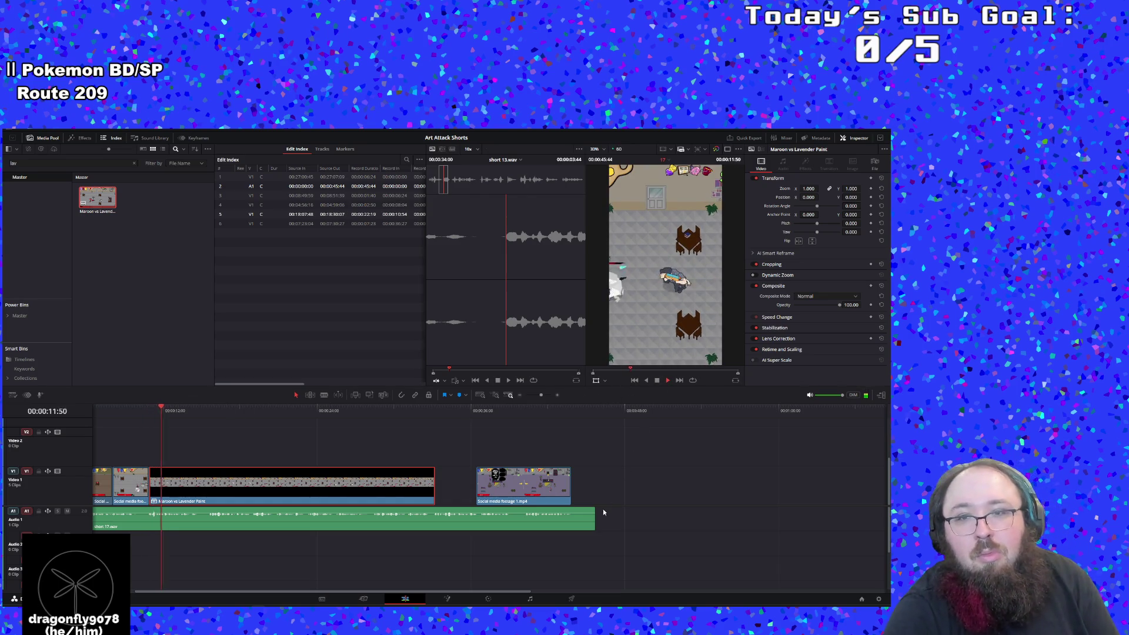
click(657, 380)
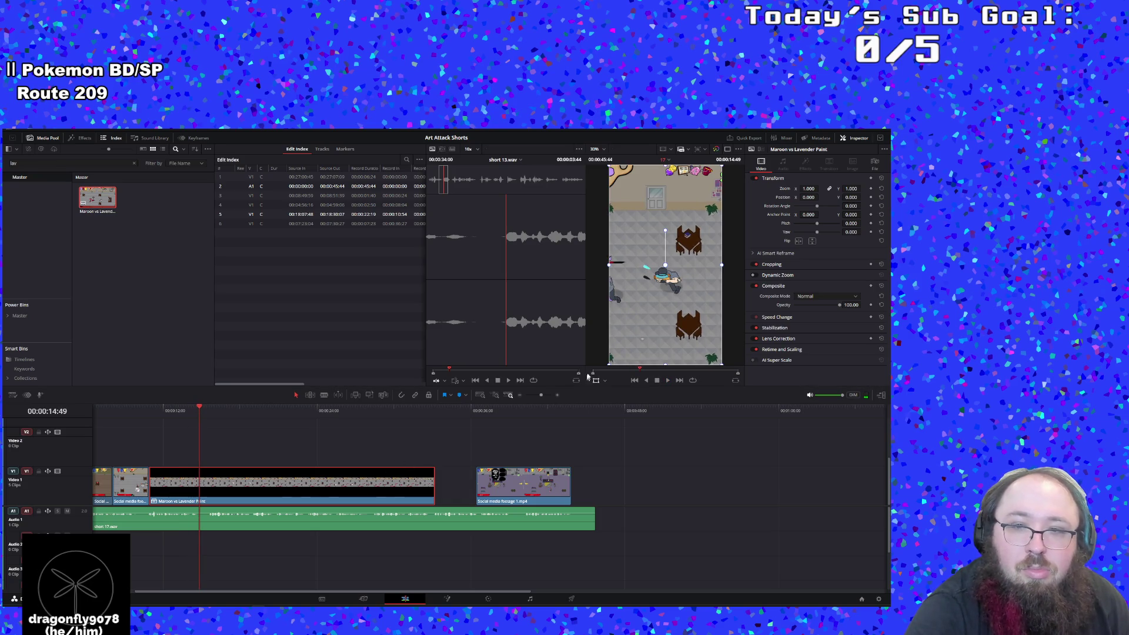
mouse_move(635, 345)
mouse_down()
mouse_move(667, 344)
mouse_move(631, 350)
mouse_up()
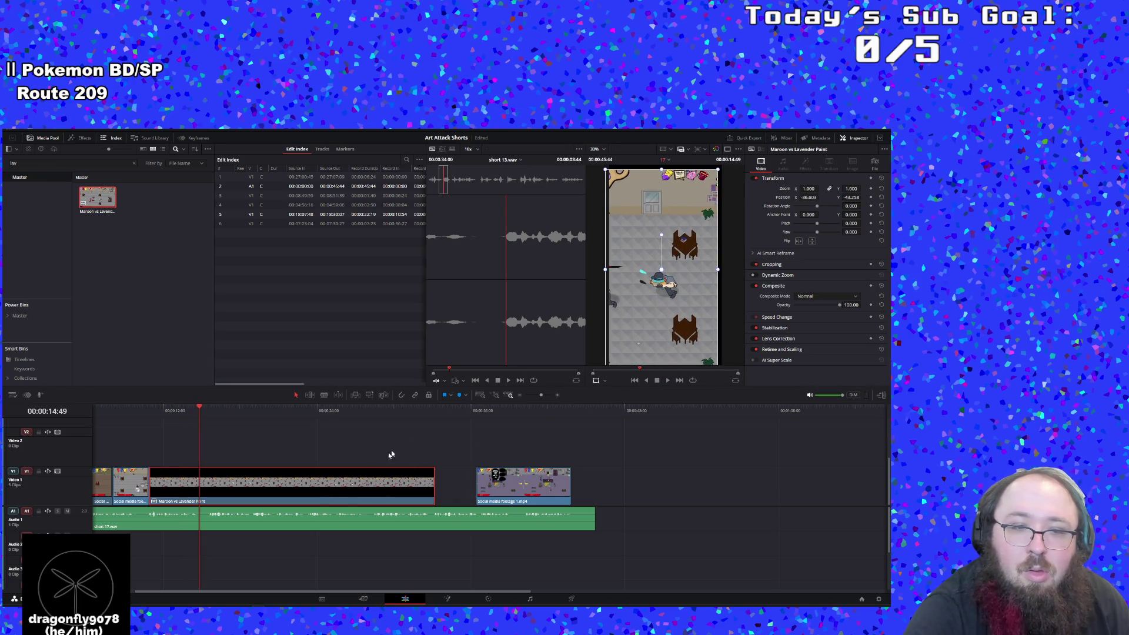
right_click(321, 486)
mouse_move(385, 303)
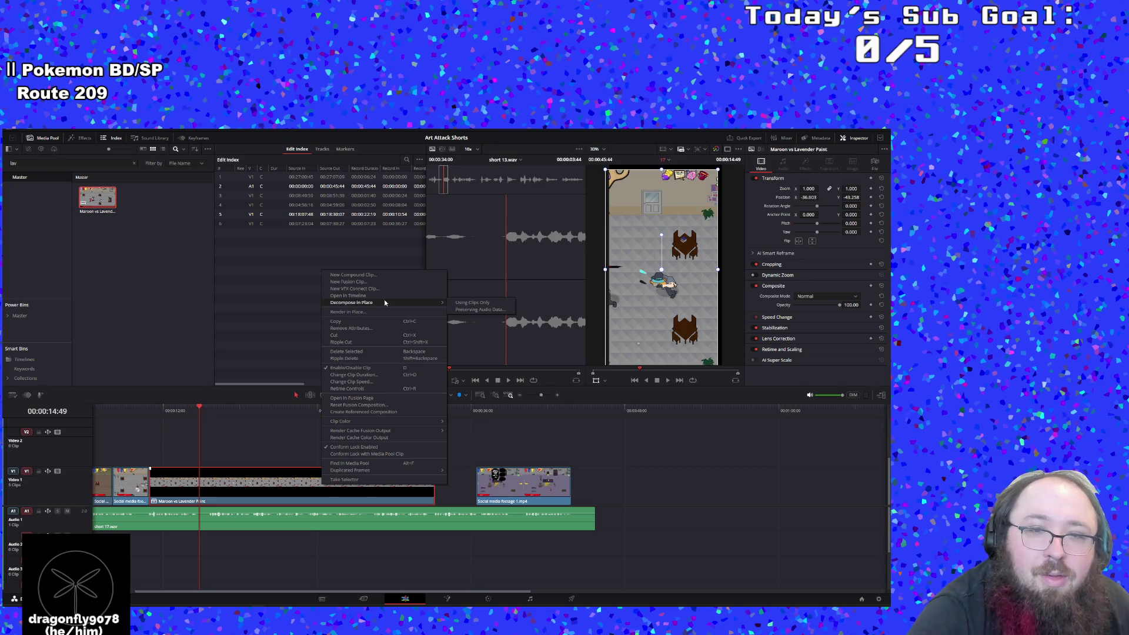
click(472, 303)
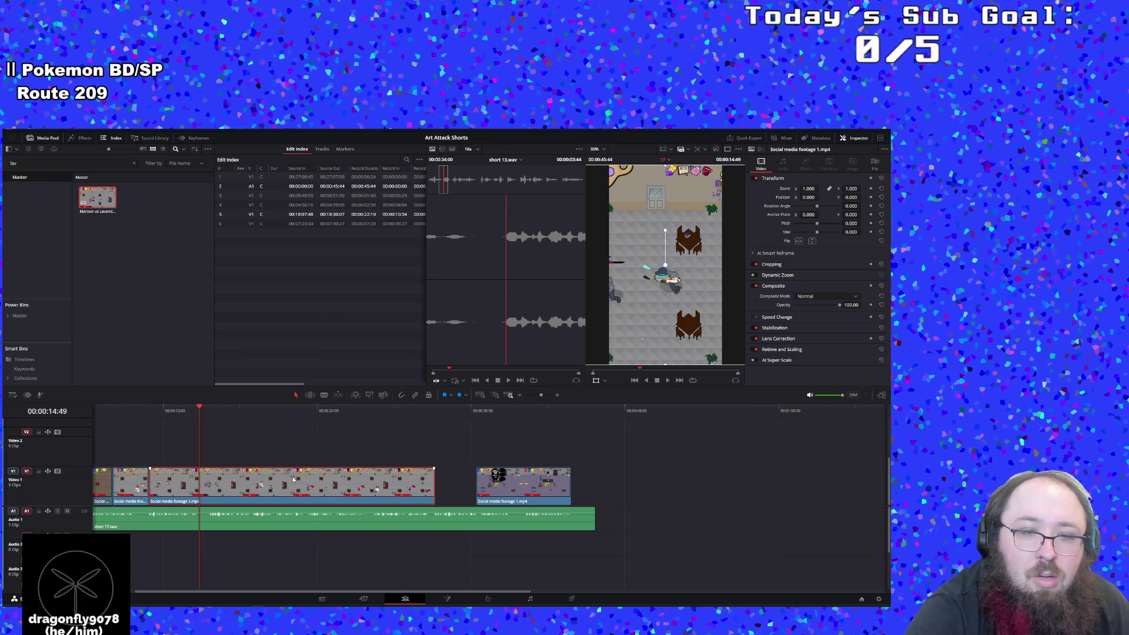
Reposition the footage so the fight is centred in the vertical frame, replaying from 11:04
mouse_move(693, 262)
mouse_down()
mouse_move(738, 248)
mouse_move(726, 253)
mouse_move(710, 213)
mouse_move(713, 135)
mouse_move(811, 120)
mouse_up()
mouse_move(851, 261)
mouse_down()
mouse_move(657, 317)
mouse_move(612, 359)
mouse_move(542, 465)
mouse_up()
drag(620, 327, 601, 320)
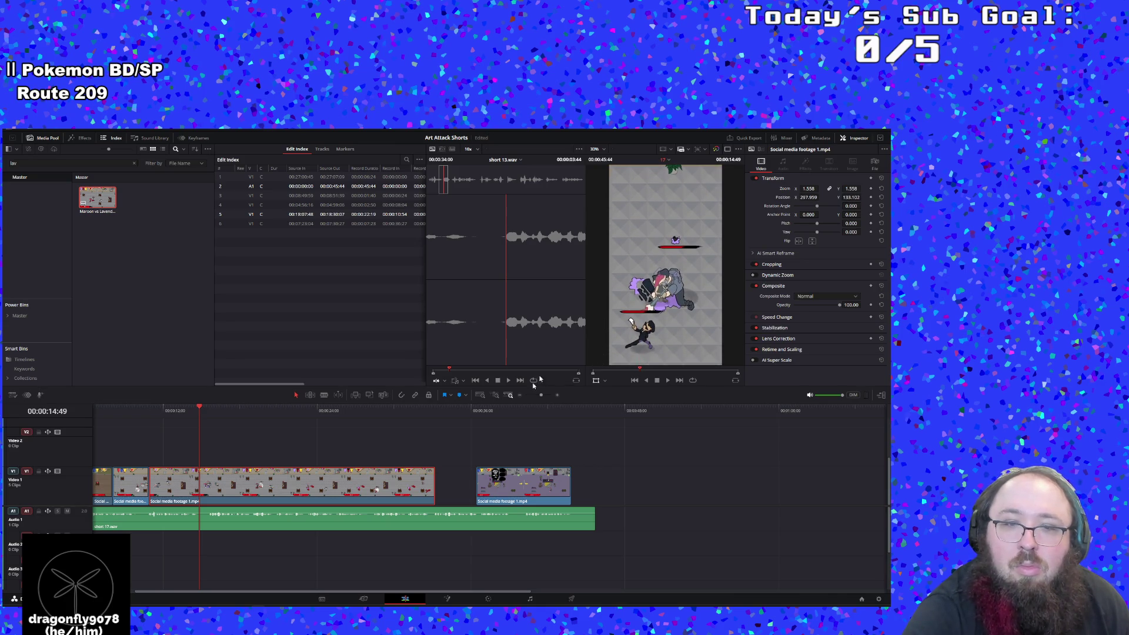
click(151, 407)
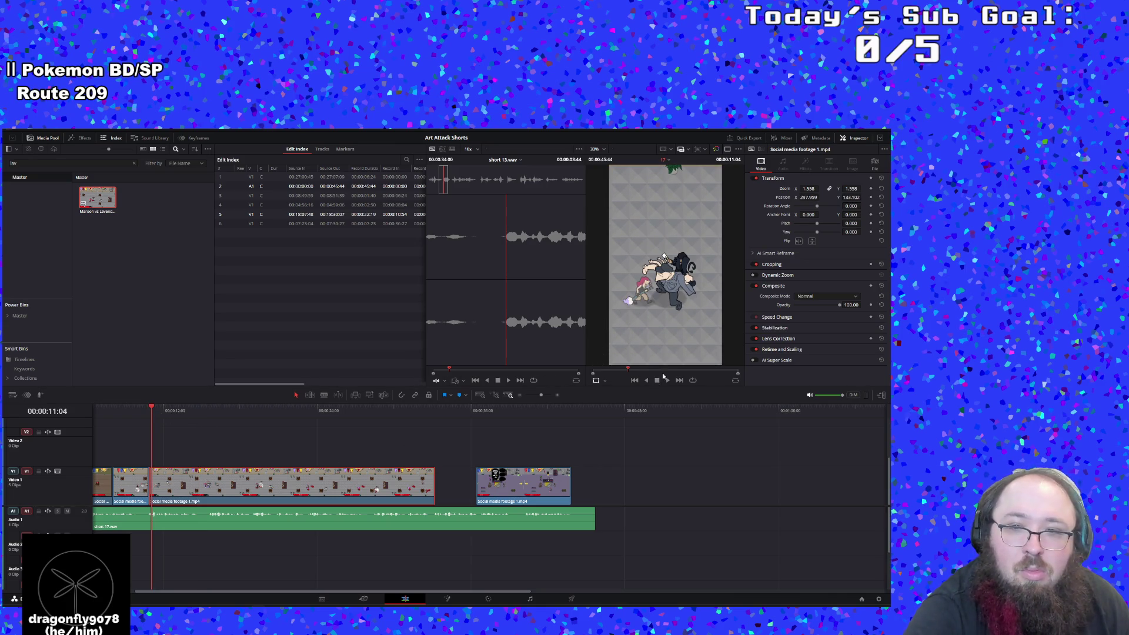
click(668, 380)
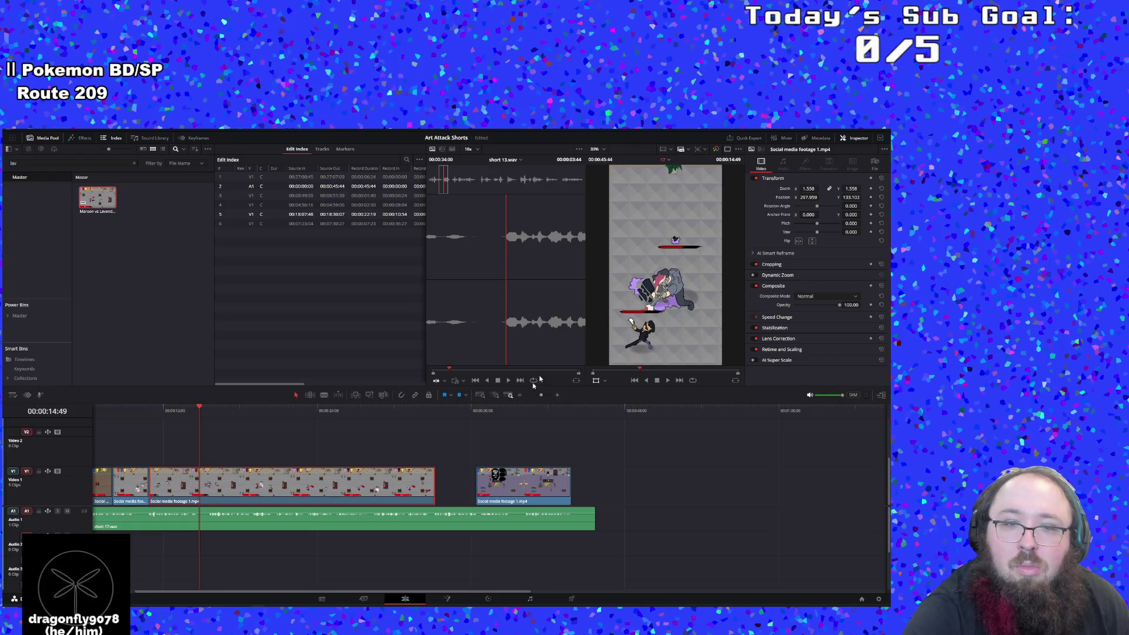
click(151, 407)
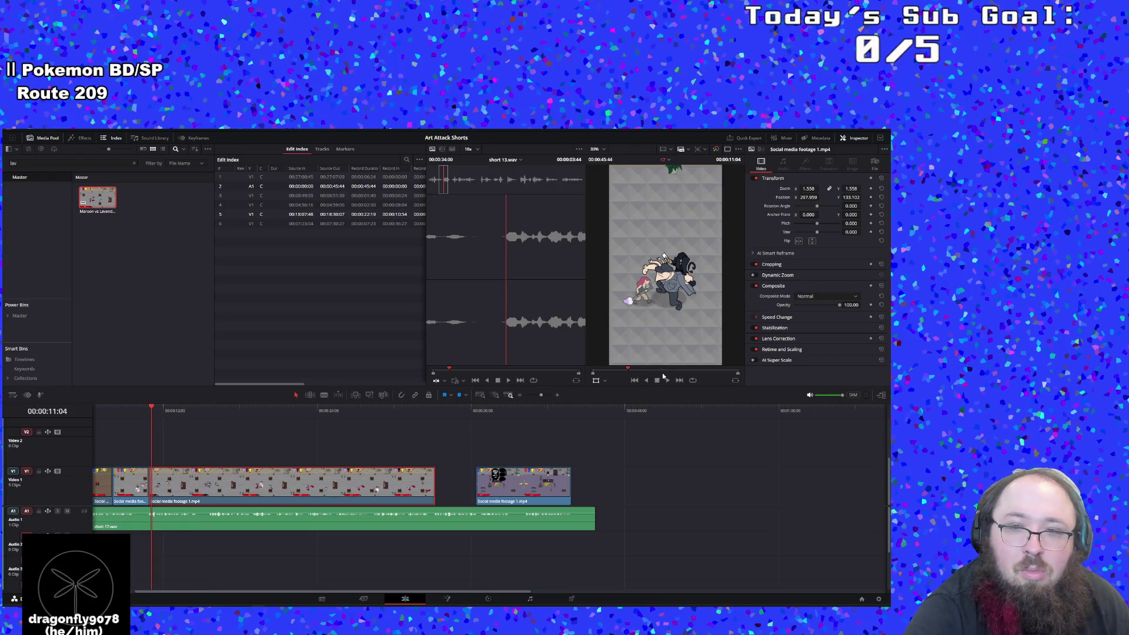
click(667, 380)
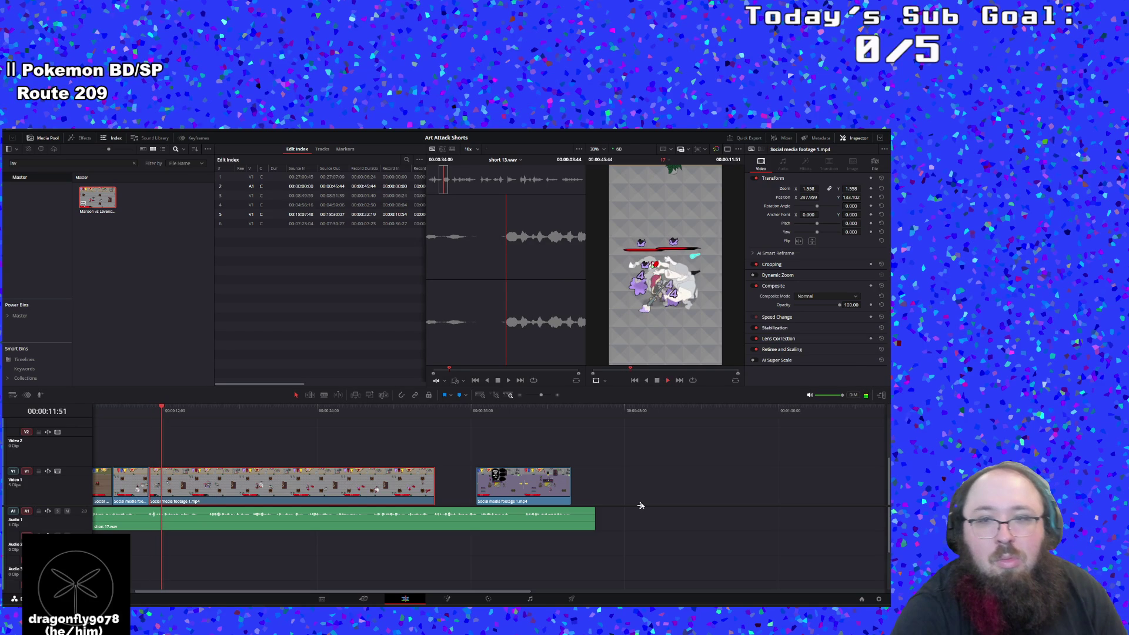